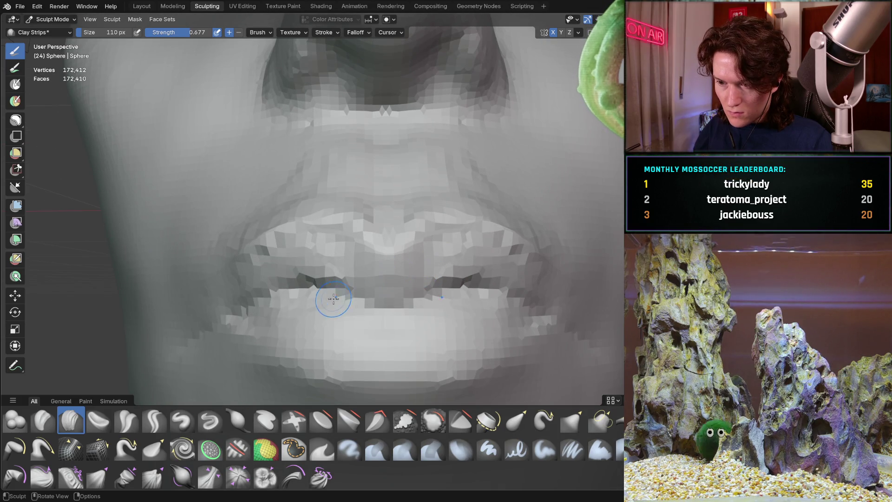
With Crease Sharp, carve a sharp crease along the line between the upper and lower lips.
mouse_move(293, 304)
middle_mouse_down()
mouse_move(334, 305)
mouse_move(323, 340)
mouse_move(328, 251)
mouse_move(392, 286)
mouse_move(328, 285)
mouse_move(327, 227)
middle_mouse_up()
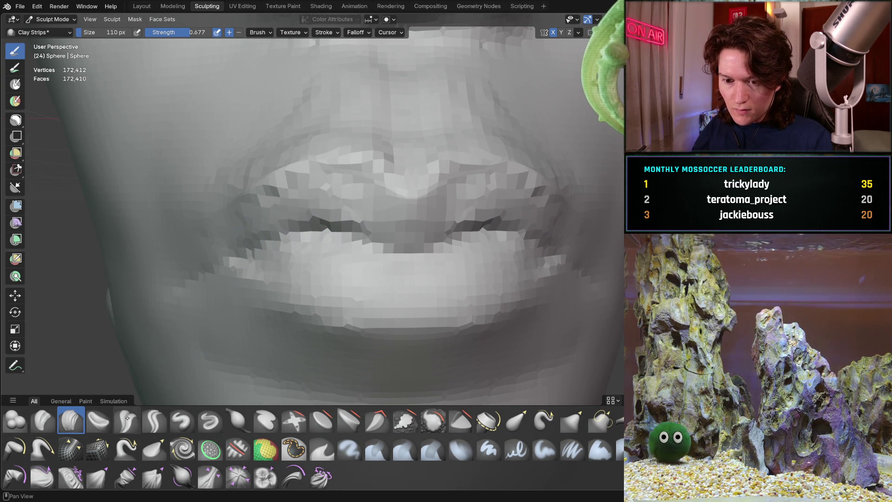
key("shift+c")
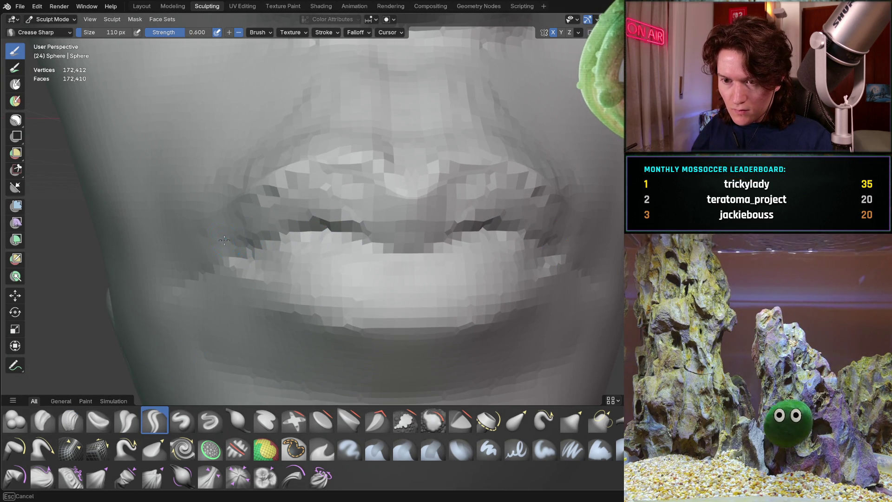
left_click_drag(222, 240, 237, 245)
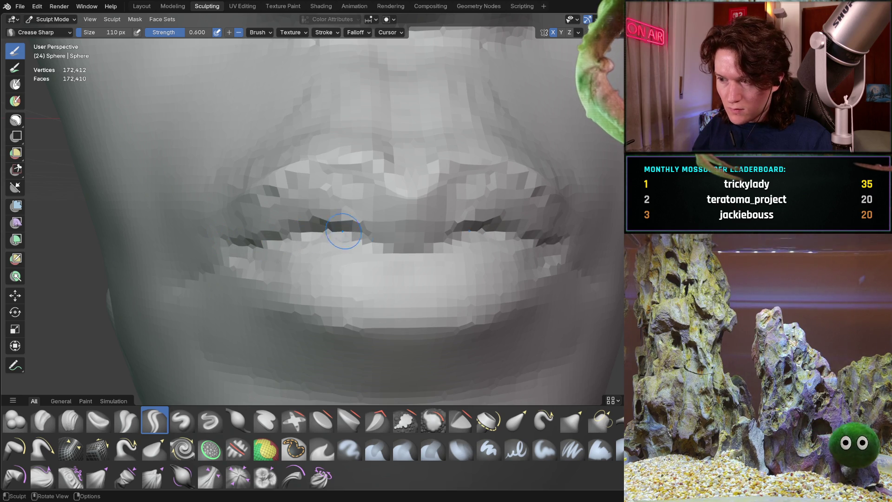
left_click_drag(346, 231, 373, 231)
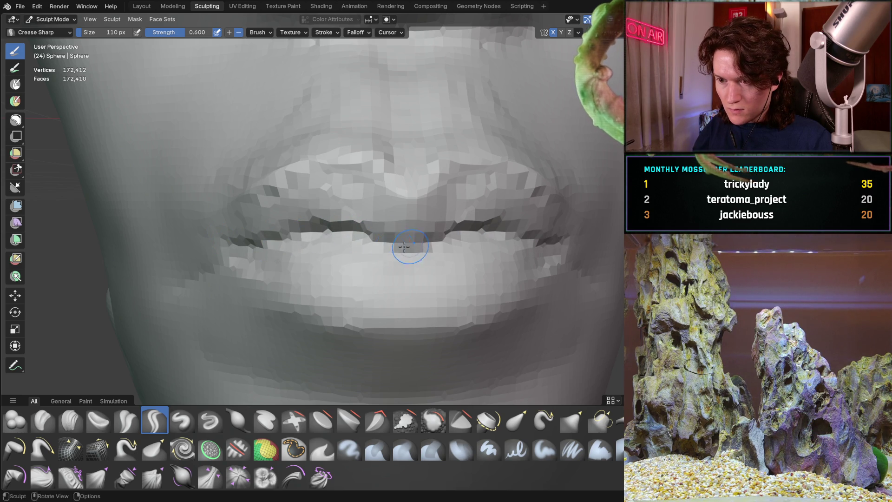
Check the lip crease from angled, front and side-profile views.
mouse_move(413, 245)
middle_mouse_down()
mouse_move(316, 210)
mouse_move(458, 232)
middle_mouse_up()
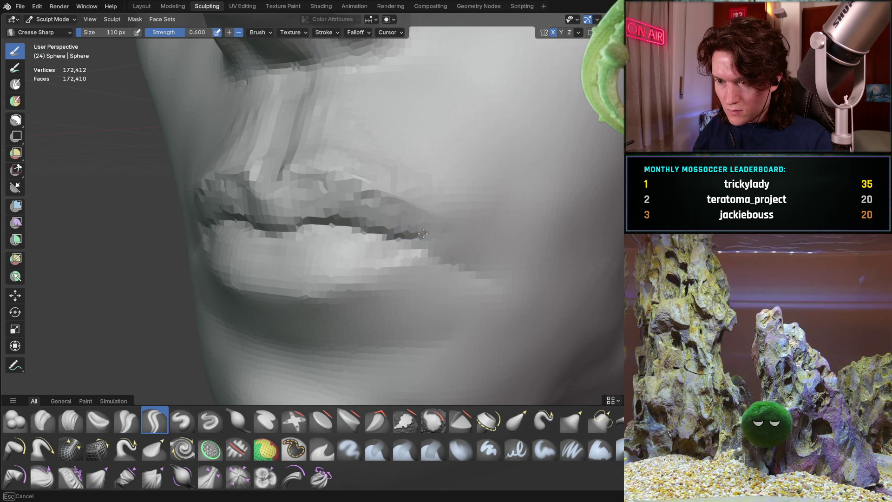
mouse_move(383, 232)
middle_mouse_down()
mouse_move(354, 221)
mouse_move(338, 227)
mouse_move(413, 182)
middle_mouse_up()
scroll(349, 223, "down", 3)
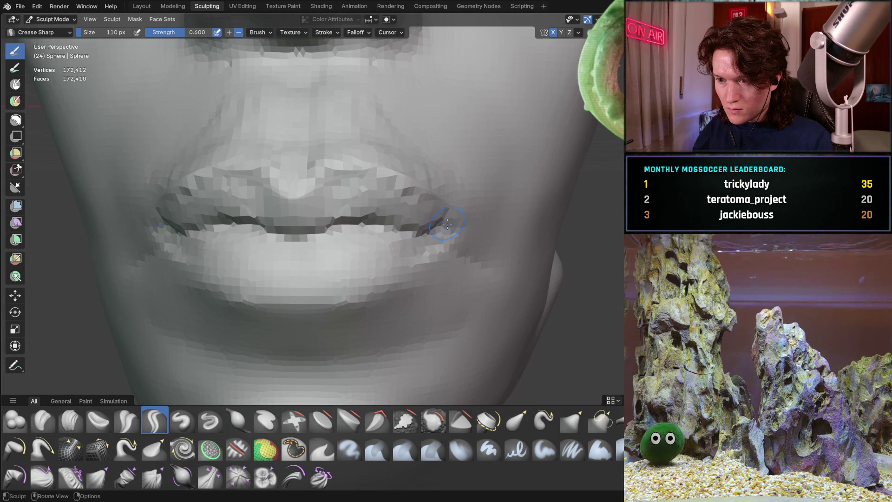
scroll(335, 271, "down", 4)
scroll(335, 271, "down", 3)
mouse_move(364, 213)
middle_mouse_down()
mouse_move(321, 242)
mouse_move(279, 251)
mouse_move(337, 279)
mouse_move(422, 259)
mouse_move(330, 265)
middle_mouse_up()
mouse_move(364, 227)
middle_mouse_down()
mouse_move(355, 237)
mouse_move(404, 233)
mouse_move(351, 279)
middle_mouse_up()
scroll(352, 280, "up", 10)
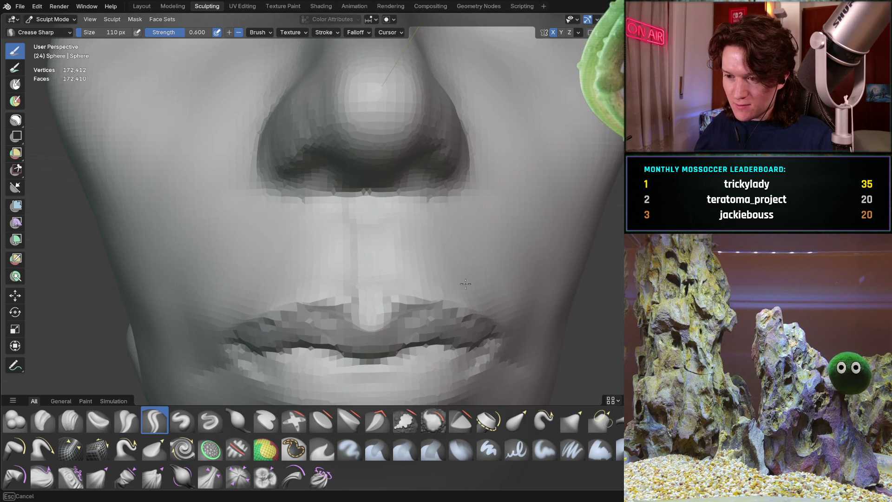
mouse_move(376, 256)
middle_mouse_down()
mouse_move(422, 251)
mouse_move(426, 231)
mouse_move(492, 247)
mouse_move(329, 266)
mouse_move(358, 243)
mouse_move(362, 291)
mouse_move(336, 344)
middle_mouse_up()
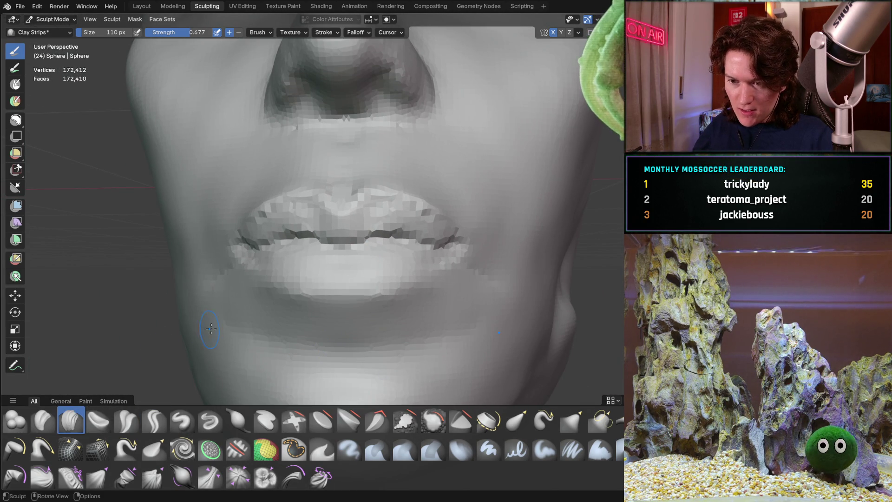
Shrink the Clay Strips brush to 152 px.
mouse_move(239, 304)
middle_mouse_down()
mouse_move(308, 308)
mouse_move(279, 306)
mouse_move(314, 267)
middle_mouse_up()
key("f")
left_click(293, 283)
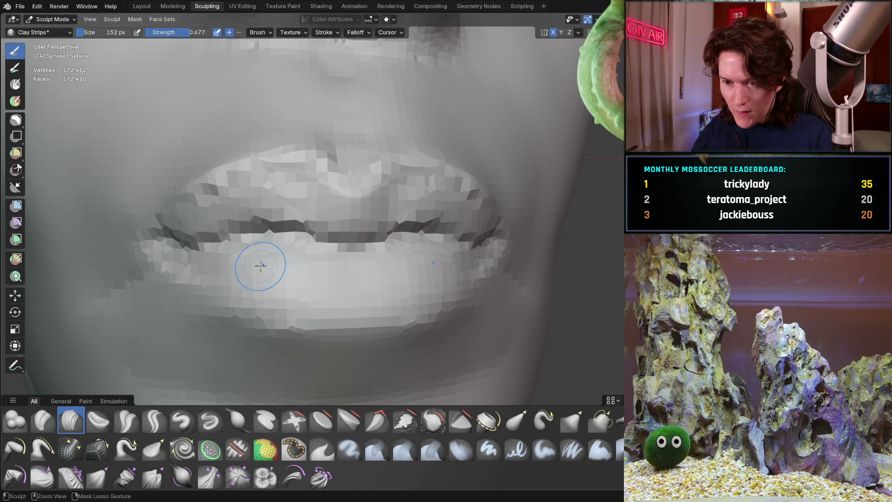
Add a clay stroke to build up the lower lip, viewing the mouth from several angles.
middle_click_drag(332, 304, 270, 285)
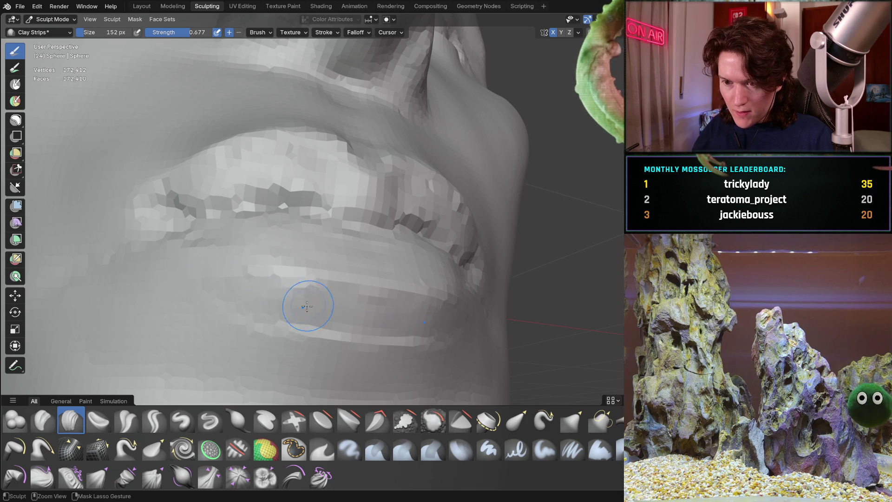
mouse_move(237, 287)
middle_mouse_down()
mouse_move(323, 295)
mouse_move(383, 281)
middle_mouse_up()
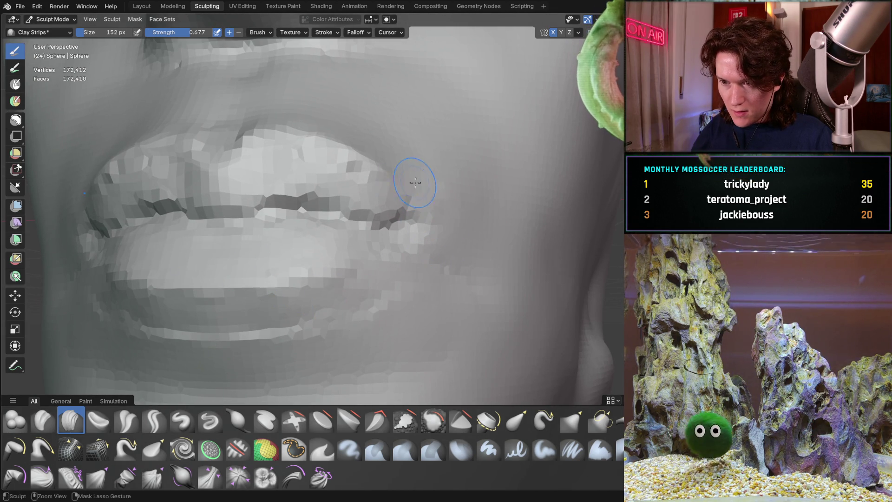
middle_click_drag(404, 181, 420, 184)
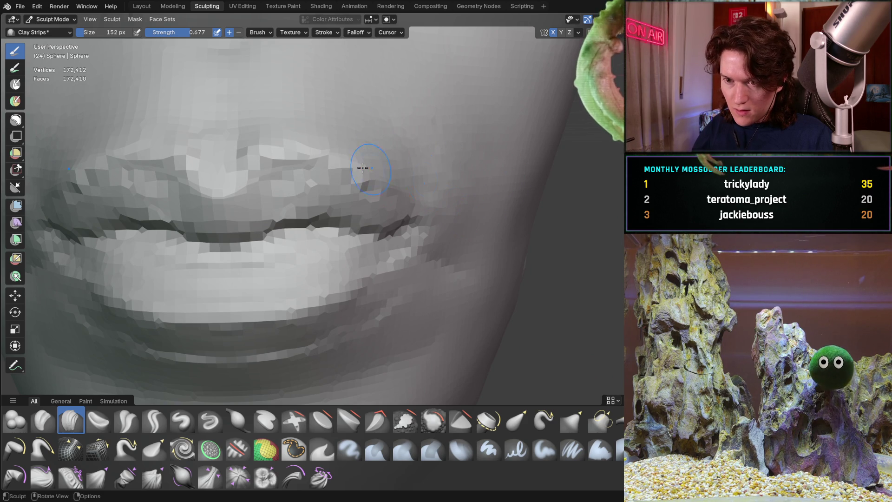
scroll(405, 162, "down", 3)
mouse_move(406, 153)
middle_mouse_down()
mouse_move(329, 232)
mouse_move(339, 262)
mouse_move(199, 255)
mouse_move(179, 238)
mouse_move(159, 255)
mouse_move(108, 251)
middle_mouse_up()
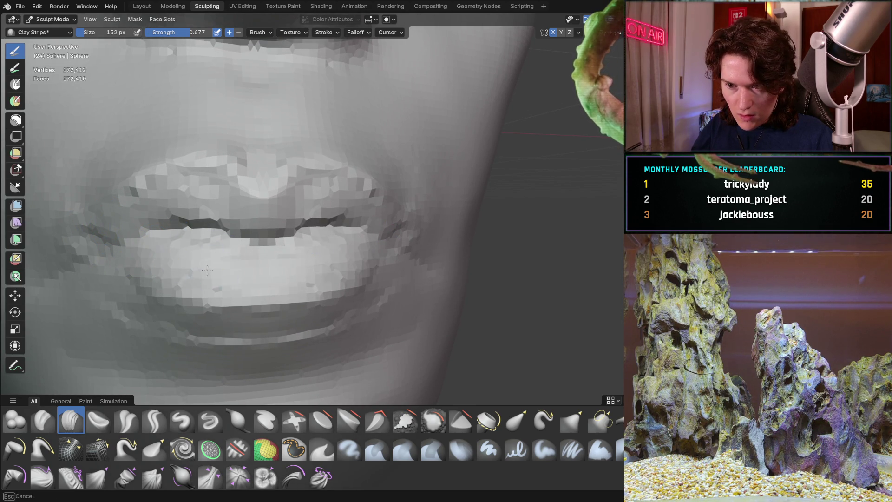
middle_click_drag(320, 272, 265, 313, "ctrl")
left_click_drag(268, 309, 271, 296)
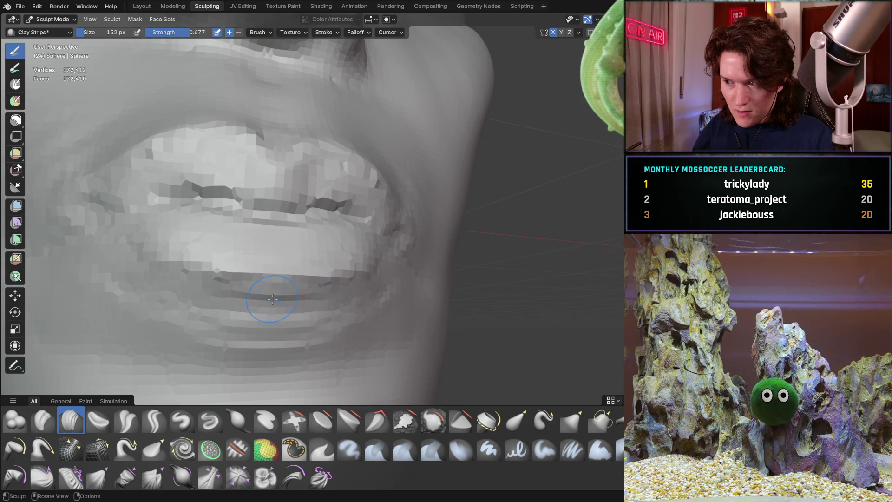
middle_click_drag(274, 298, 248, 322)
mouse_move(194, 294)
middle_mouse_down()
mouse_move(239, 302)
mouse_move(324, 273)
mouse_move(336, 248)
middle_mouse_up()
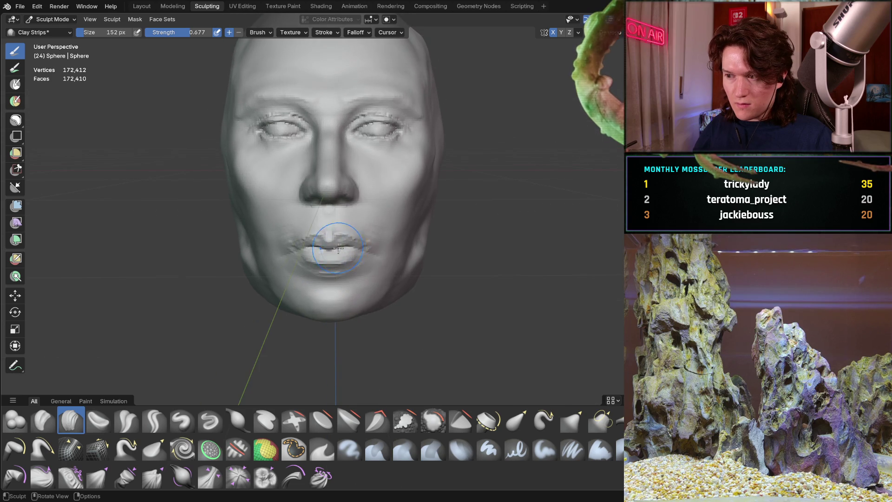
Use Clay Strips to carve a groove below the lower lip, checking the chin from both sides.
mouse_move(331, 285)
middle_mouse_down("ctrl")
mouse_move(350, 216)
mouse_move(381, 235)
mouse_move(379, 259)
middle_mouse_up("ctrl")
scroll(378, 259, "up", 3)
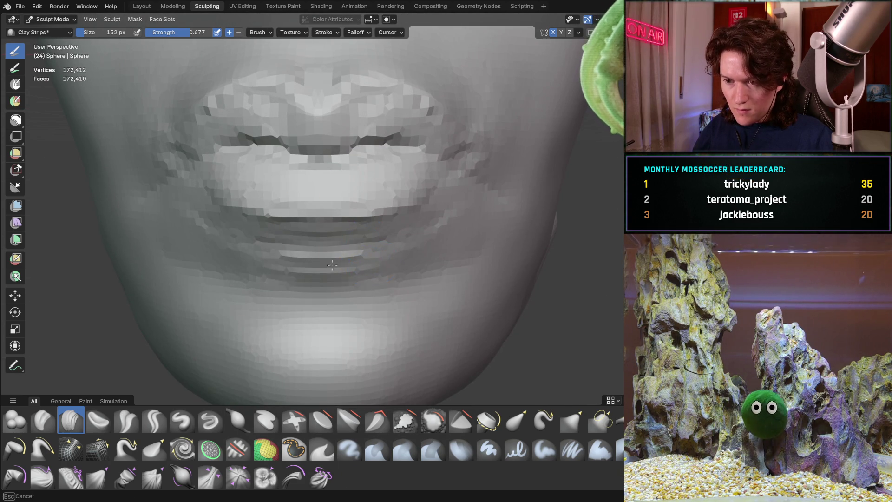
middle_click_drag(249, 253, 251, 254, "ctrl")
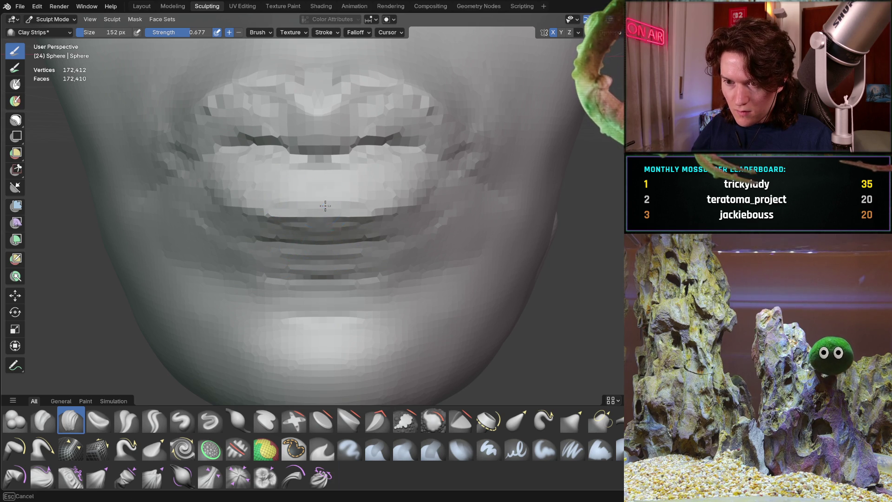
mouse_move(304, 198)
middle_mouse_down()
mouse_move(422, 185)
mouse_move(309, 179)
middle_mouse_up()
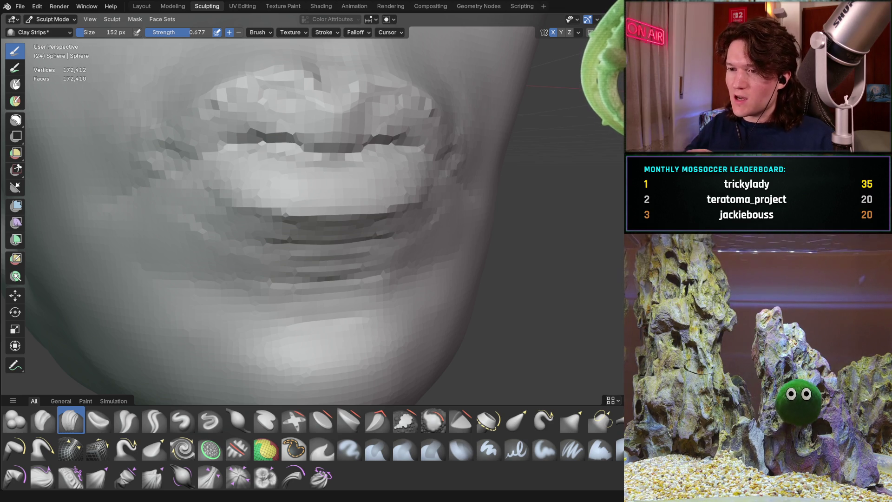
middle_click_drag(326, 276, 345, 271)
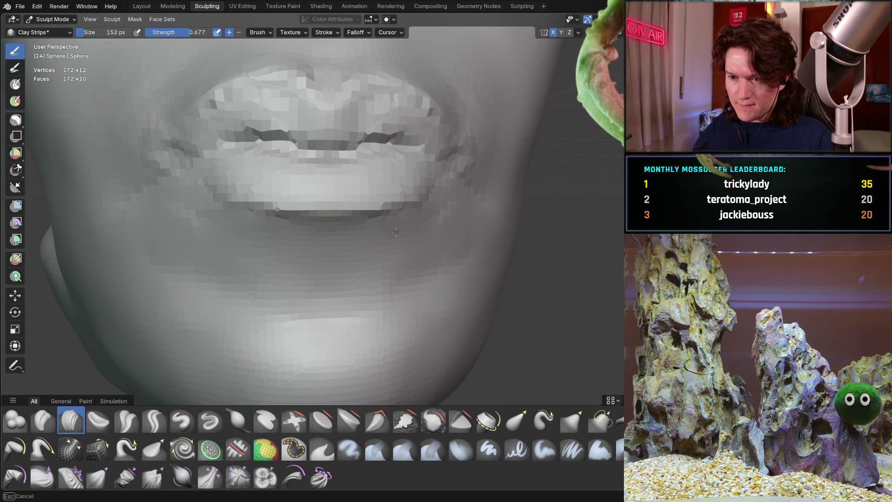
mouse_move(390, 286)
middle_mouse_down()
mouse_move(442, 245)
mouse_move(395, 254)
middle_mouse_up()
mouse_move(339, 279)
left_mouse_down()
mouse_move(346, 298)
mouse_move(329, 251)
left_mouse_up()
mouse_move(215, 268)
left_mouse_down()
mouse_move(318, 266)
mouse_move(221, 240)
mouse_move(237, 220)
mouse_move(256, 227)
left_mouse_up()
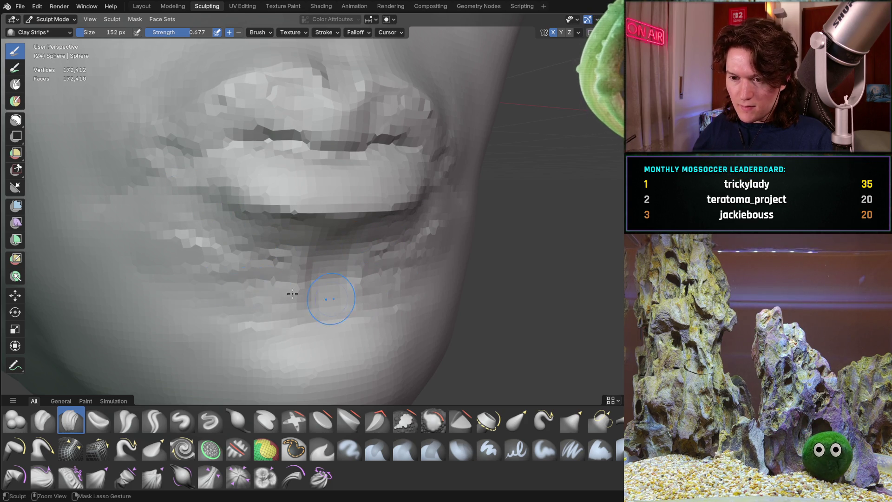
mouse_move(300, 282)
middle_mouse_down()
mouse_move(356, 207)
mouse_move(358, 229)
middle_mouse_up()
mouse_move(363, 289)
middle_mouse_down()
mouse_move(309, 255)
mouse_move(438, 265)
mouse_move(302, 276)
mouse_move(319, 288)
mouse_move(259, 249)
mouse_move(399, 304)
middle_mouse_up()
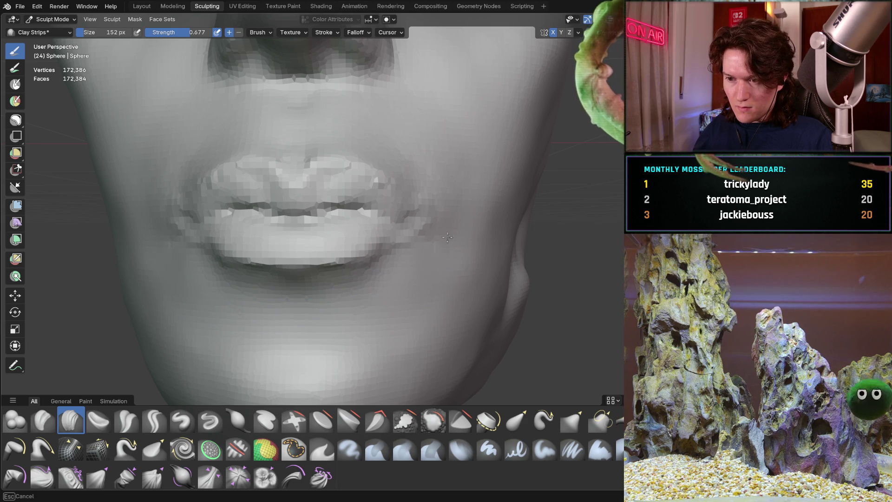
Select Crease Sharp at 0.600 strength and deepen the lips' parting line, checking side and front.
middle_click_drag(438, 268, 283, 241)
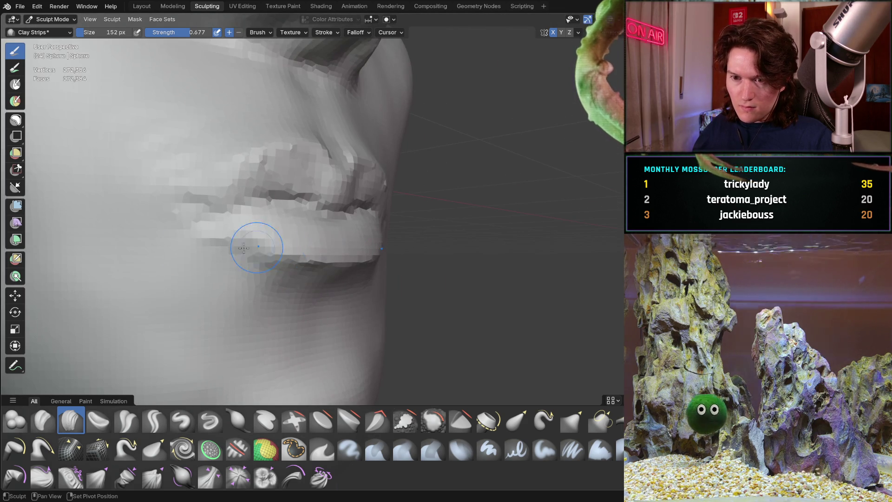
mouse_move(163, 210)
middle_mouse_down()
mouse_move(268, 268)
mouse_move(277, 195)
middle_mouse_up()
scroll(325, 223, "up", 6)
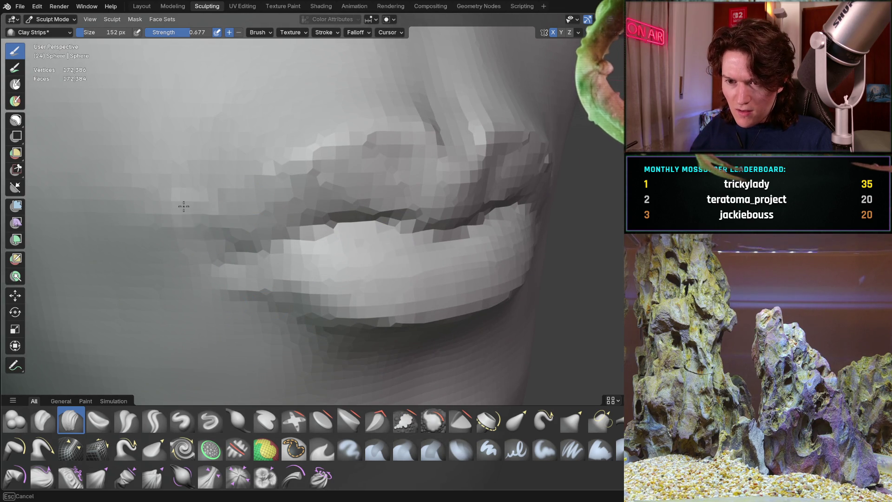
middle_click_drag(216, 265, 195, 344)
left_click(154, 420)
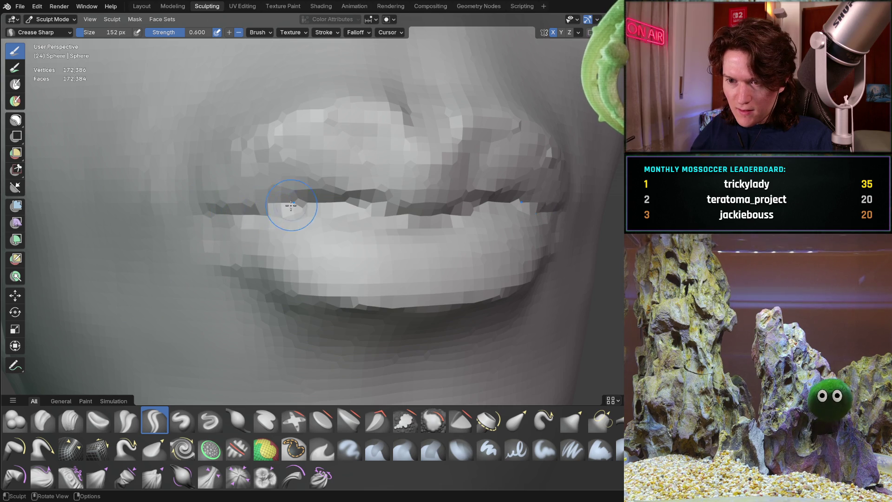
middle_click_drag(287, 195, 318, 202)
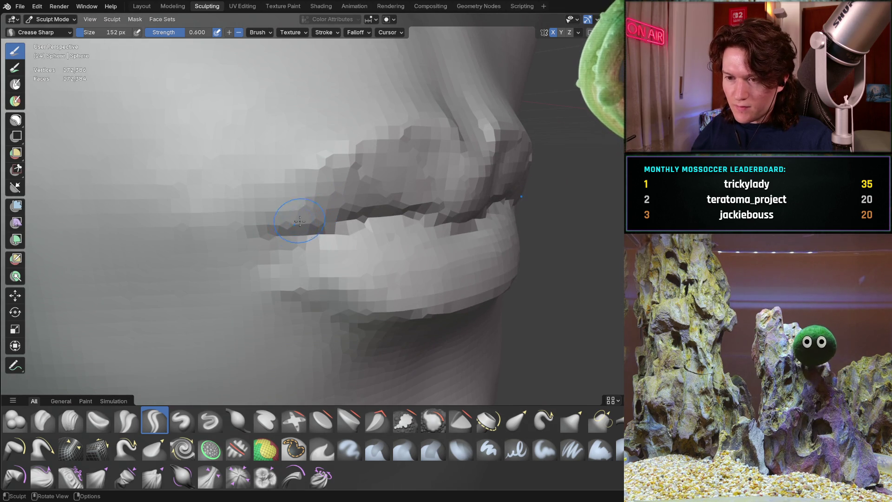
scroll(330, 250, "down", 5)
mouse_move(330, 250)
middle_mouse_down()
mouse_move(314, 246)
mouse_move(364, 214)
mouse_move(329, 225)
middle_mouse_up()
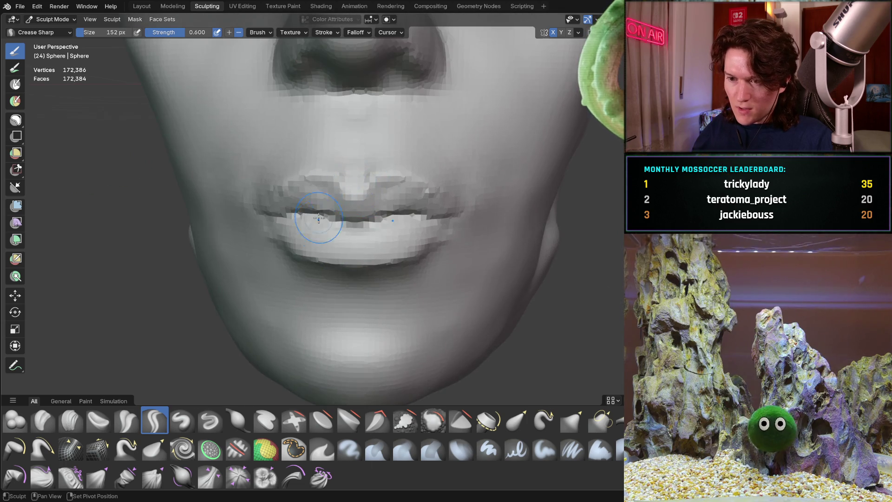
scroll(307, 255, "up", 3)
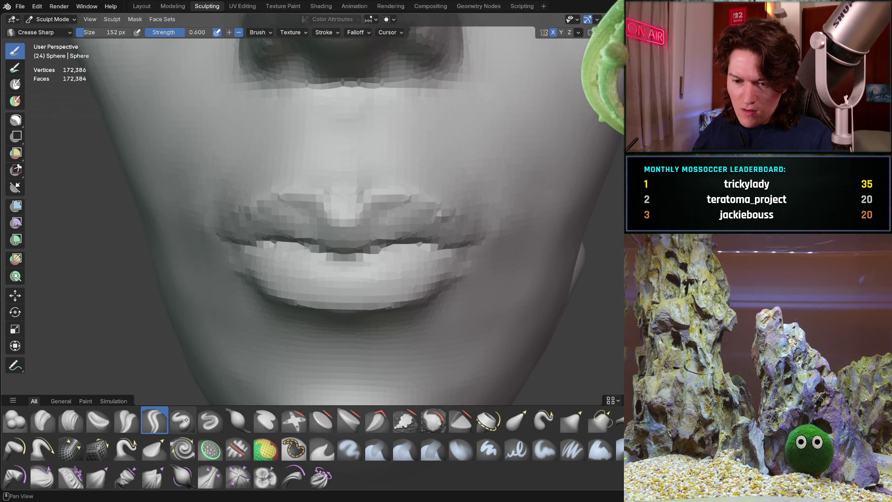
Enlarge the Grab brush to 364 px and pull the middle of the lips up and left.
key("f")
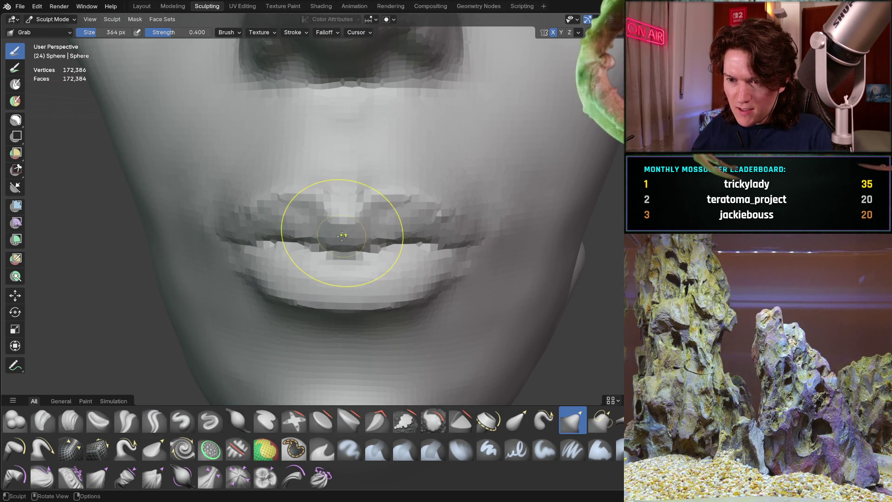
left_click_drag(341, 205, 304, 186)
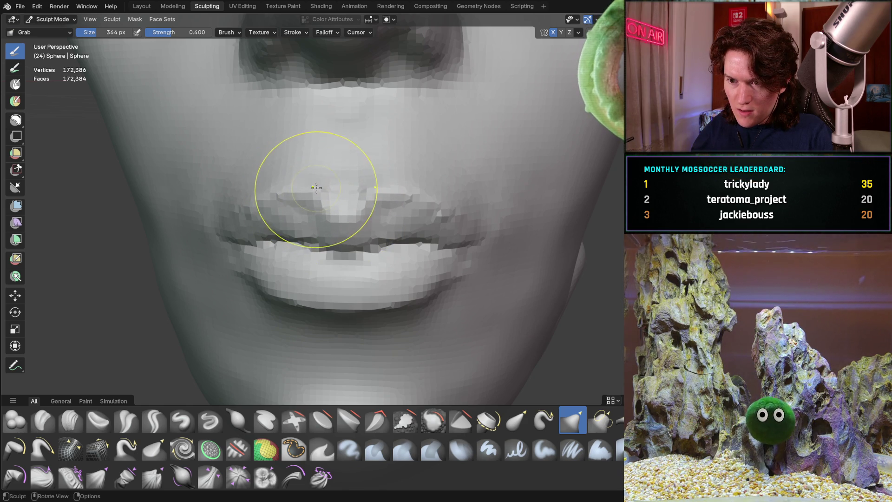
scroll(345, 209, "down", 3)
mouse_move(345, 209)
middle_mouse_down()
mouse_move(299, 199)
mouse_move(229, 335)
mouse_move(254, 251)
mouse_move(319, 222)
mouse_move(329, 262)
middle_mouse_up()
scroll(325, 230, "up", 1)
scroll(329, 261, "up", 3)
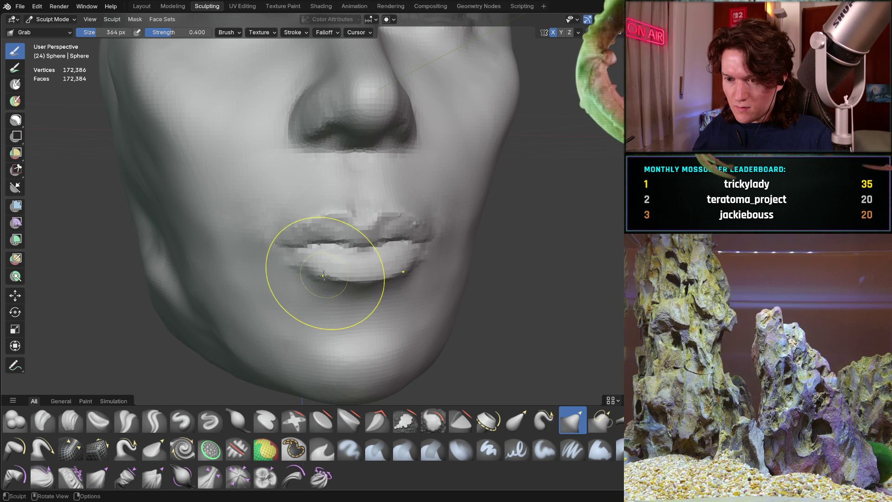
middle_click_drag(329, 273, 327, 250)
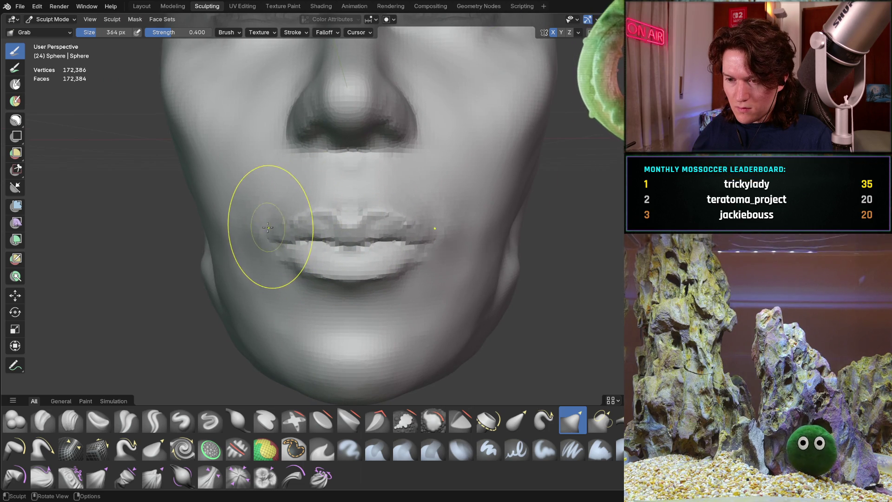
mouse_move(332, 194)
middle_mouse_down()
mouse_move(331, 231)
mouse_move(292, 233)
mouse_move(325, 235)
middle_mouse_up()
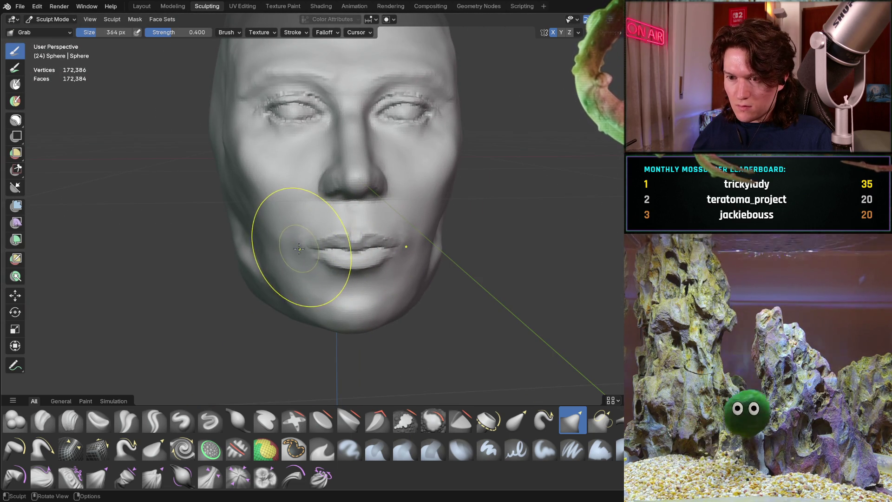
Review the nose, lips and chin profile, then select the Clay Strips brush.
middle_click_drag(303, 245, 362, 201)
scroll(362, 201, "up", 8)
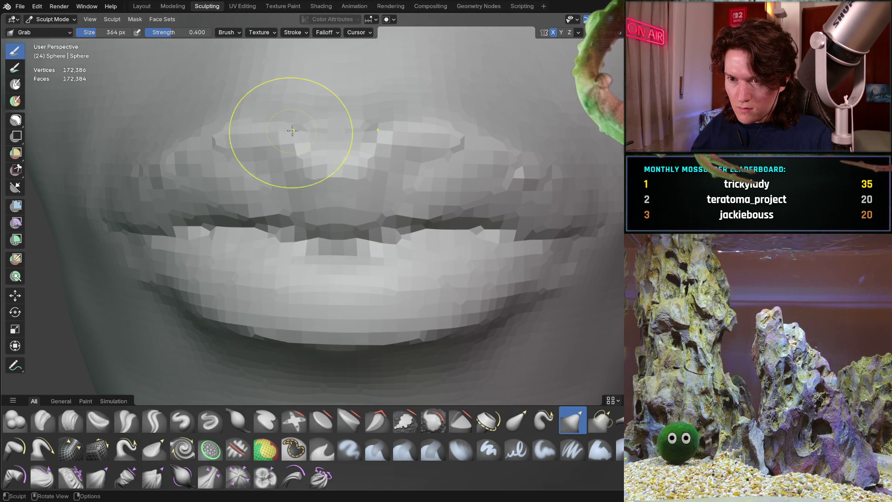
mouse_move(349, 155)
middle_mouse_down()
mouse_move(397, 153)
mouse_move(250, 226)
mouse_move(247, 205)
mouse_move(373, 271)
mouse_move(383, 199)
mouse_move(363, 201)
mouse_move(352, 217)
middle_mouse_up()
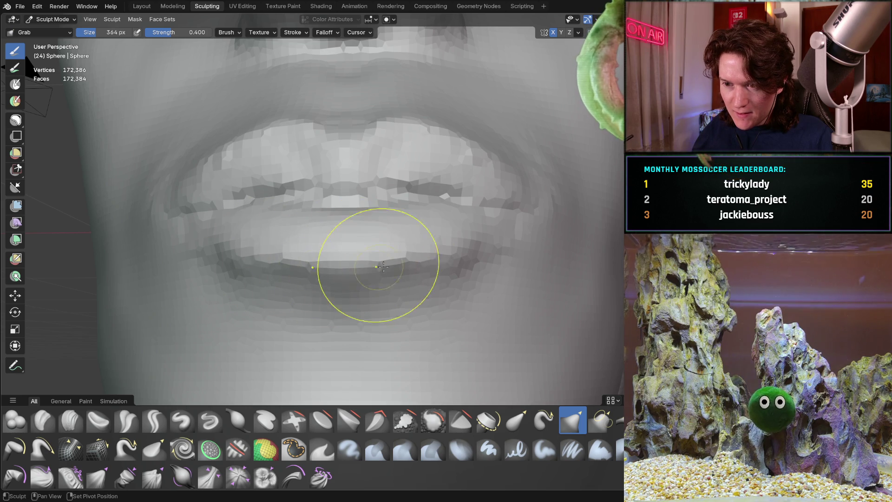
mouse_move(370, 245)
middle_mouse_down()
mouse_move(283, 256)
mouse_move(237, 320)
mouse_move(307, 251)
mouse_move(275, 294)
middle_mouse_up()
mouse_move(319, 229)
middle_mouse_down()
mouse_move(321, 194)
mouse_move(293, 277)
mouse_move(323, 229)
mouse_move(441, 236)
mouse_move(418, 239)
mouse_move(442, 245)
mouse_move(303, 256)
mouse_move(326, 260)
mouse_move(332, 284)
mouse_move(418, 175)
mouse_move(437, 235)
mouse_move(442, 229)
mouse_move(348, 235)
mouse_move(285, 251)
mouse_move(266, 236)
mouse_move(267, 260)
middle_mouse_up()
scroll(333, 283, "up", 3)
scroll(418, 175, "up", 3)
scroll(285, 251, "up", 3)
scroll(266, 236, "up", 3)
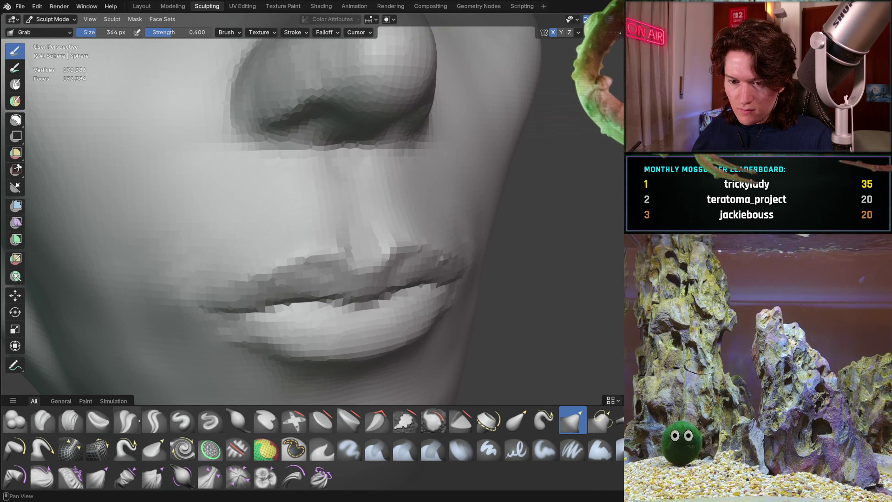
left_click(71, 420)
Set Clay Strips to 198 px and build up the lips, checking the mouth from the side.
key("f")
left_click(204, 242)
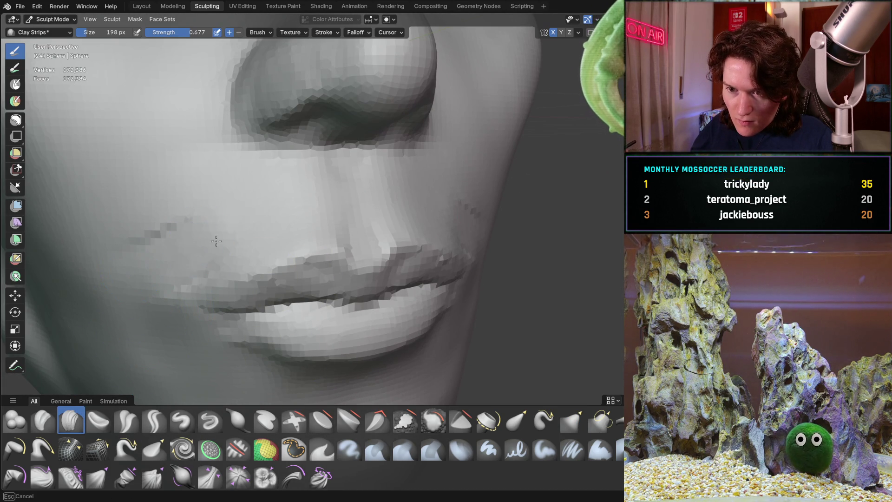
mouse_move(285, 225)
middle_mouse_down()
mouse_move(359, 199)
mouse_move(245, 226)
mouse_move(393, 218)
middle_mouse_up()
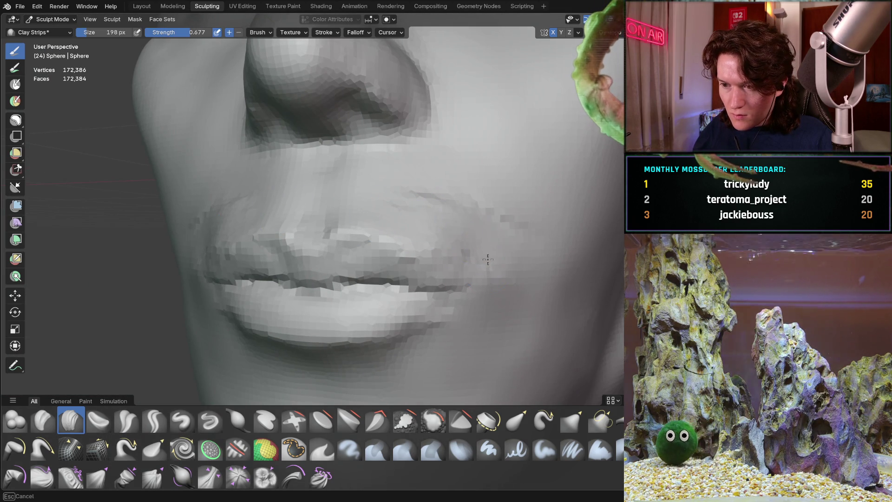
mouse_move(468, 216)
middle_mouse_down()
mouse_move(454, 210)
mouse_move(431, 253)
middle_mouse_up()
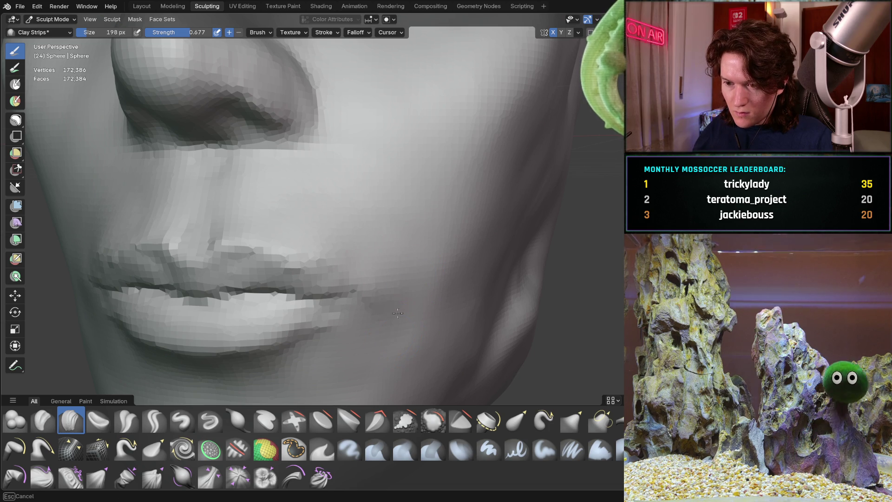
mouse_move(390, 280)
middle_mouse_down()
mouse_move(279, 249)
mouse_move(424, 249)
middle_mouse_up()
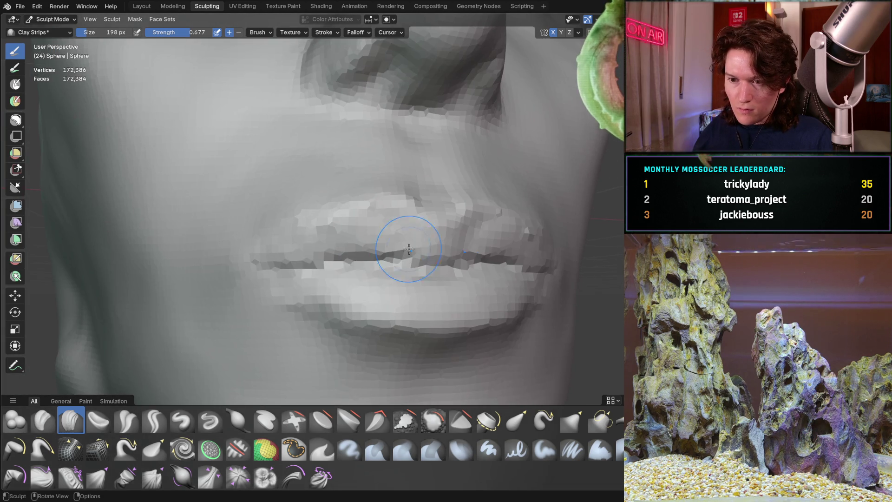
mouse_move(235, 269)
middle_mouse_down()
mouse_move(296, 251)
mouse_move(377, 253)
mouse_move(368, 259)
middle_mouse_up()
scroll(369, 259, "up", 10)
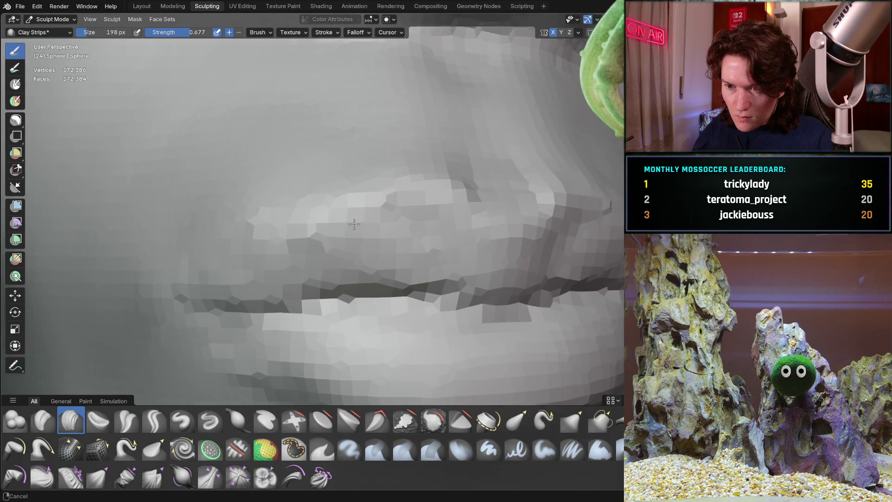
scroll(322, 239, "down", 3)
mouse_move(322, 239)
middle_mouse_down()
mouse_move(395, 250)
mouse_move(418, 213)
middle_mouse_up()
scroll(380, 223, "up", 6)
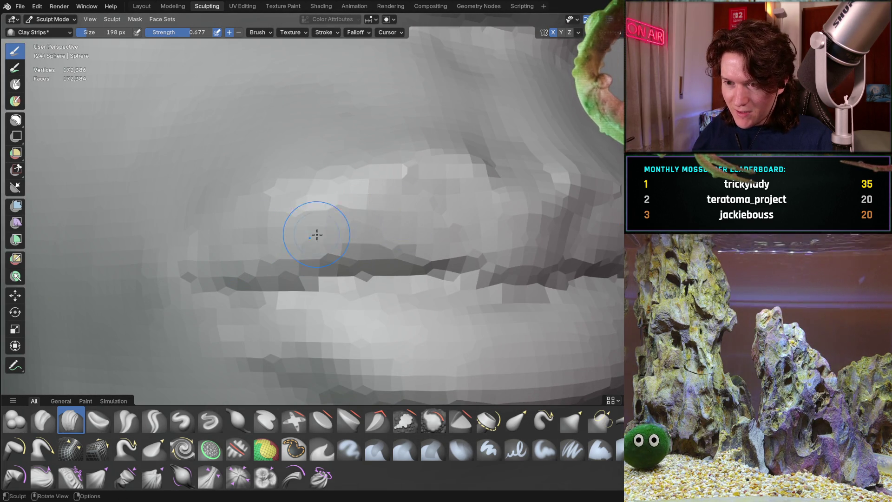
mouse_move(320, 231)
middle_mouse_down()
mouse_move(374, 200)
mouse_move(340, 225)
middle_mouse_up()
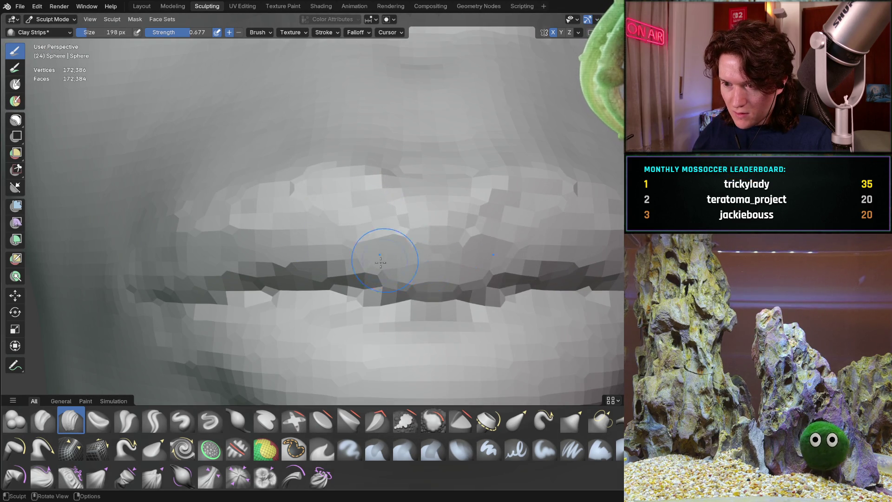
Refine the crease beneath the lower lip, alternating side-profile and frontal lip views.
scroll(432, 189, "down", 5)
mouse_move(433, 200)
middle_mouse_down()
mouse_move(458, 253)
mouse_move(378, 216)
mouse_move(352, 249)
mouse_move(337, 251)
mouse_move(324, 237)
mouse_move(381, 231)
middle_mouse_up()
scroll(378, 216, "down", 3)
scroll(379, 213, "up", 5)
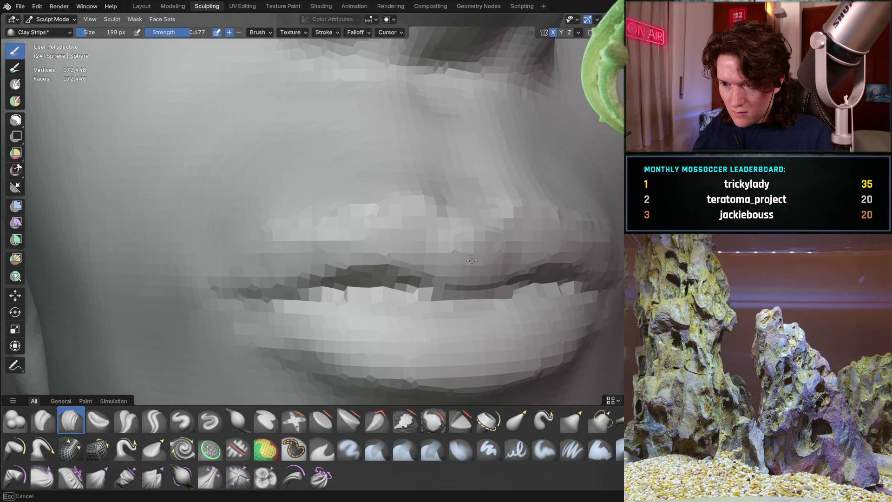
middle_click_drag(476, 260, 410, 229)
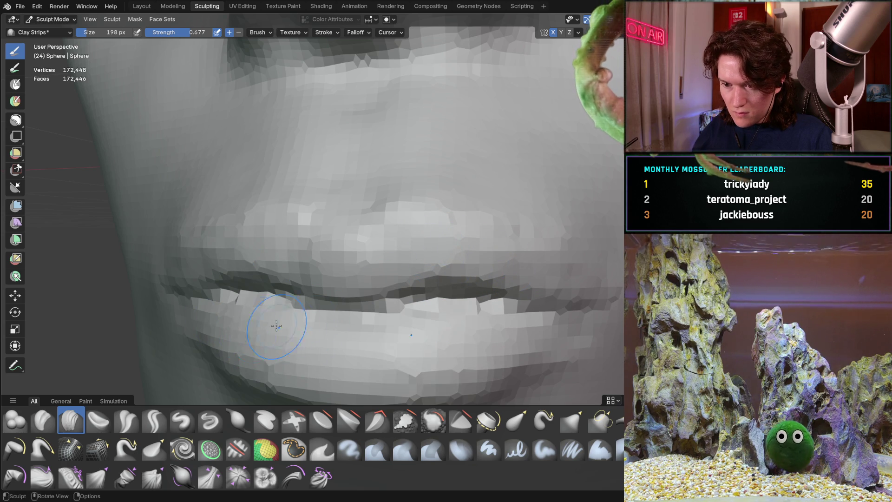
mouse_move(274, 340)
middle_mouse_down()
mouse_move(361, 312)
mouse_move(265, 273)
middle_mouse_up()
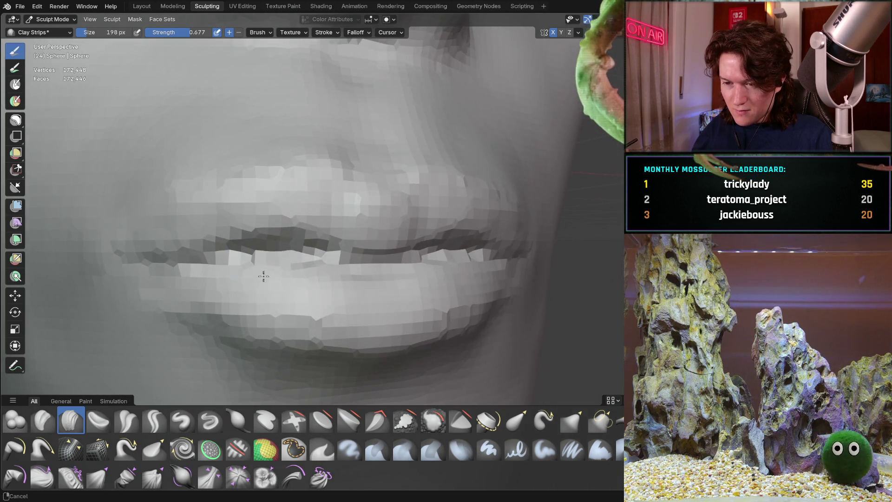
mouse_move(368, 279)
middle_mouse_down()
mouse_move(437, 238)
mouse_move(409, 269)
mouse_move(347, 284)
mouse_move(302, 251)
mouse_move(358, 237)
mouse_move(385, 245)
mouse_move(414, 224)
mouse_move(379, 205)
mouse_move(358, 278)
mouse_move(355, 263)
mouse_move(373, 228)
middle_mouse_up()
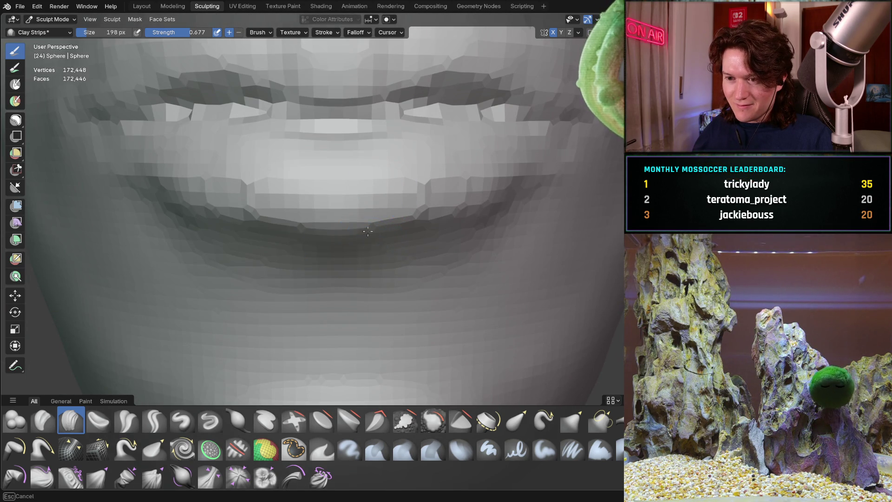
middle_click_drag(377, 283, 309, 266)
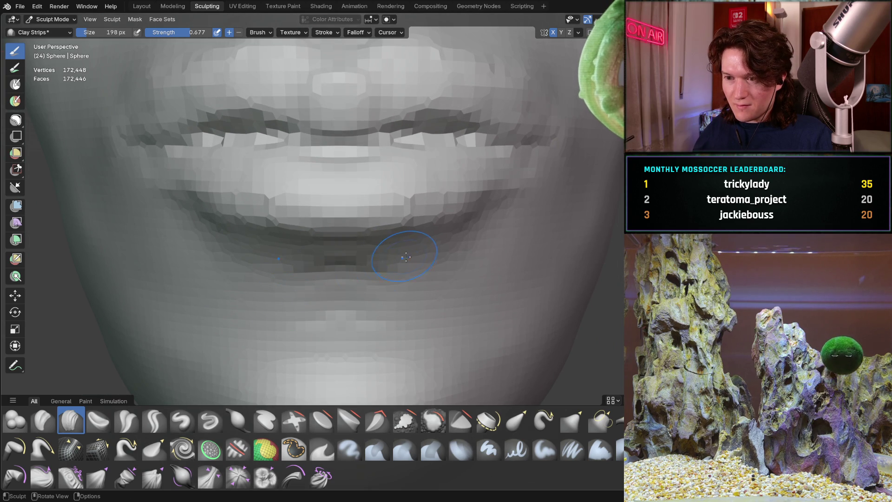
mouse_move(432, 226)
middle_mouse_down()
mouse_move(469, 236)
mouse_move(378, 313)
mouse_move(447, 272)
mouse_move(395, 230)
middle_mouse_up()
scroll(392, 227, "up", 4)
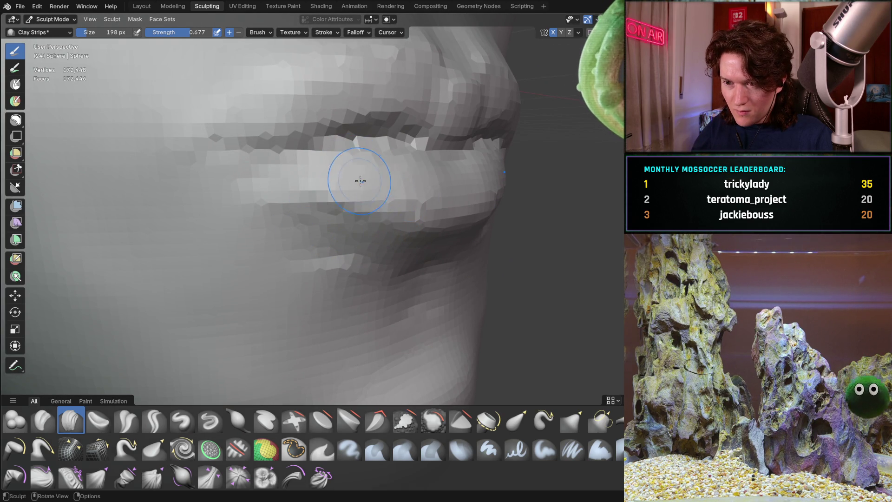
Review the nose, lips and chin from front and side, then enlarge Grab to 462 px.
middle_click_drag(422, 196, 389, 193)
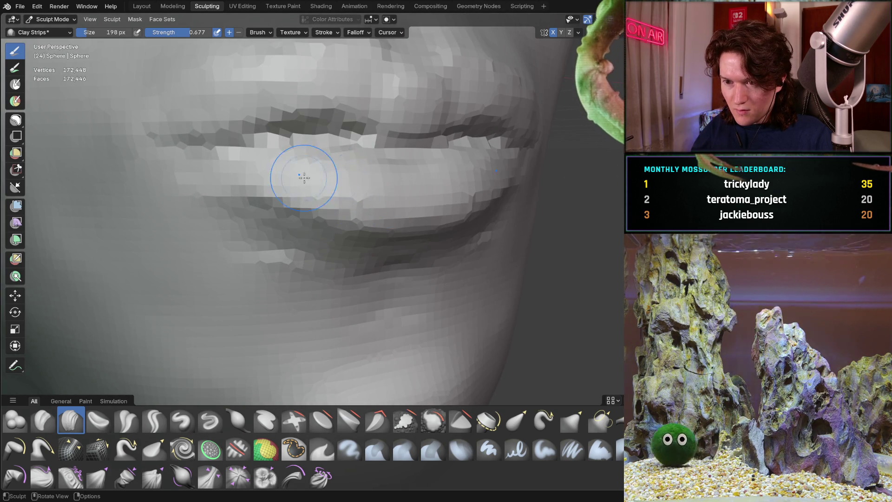
scroll(392, 169, "down", 4)
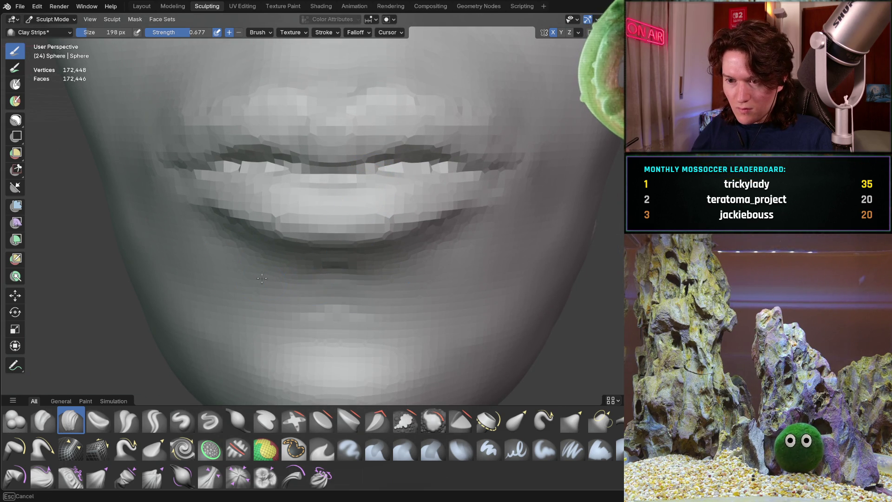
middle_click_drag(354, 223, 263, 370, "ctrl")
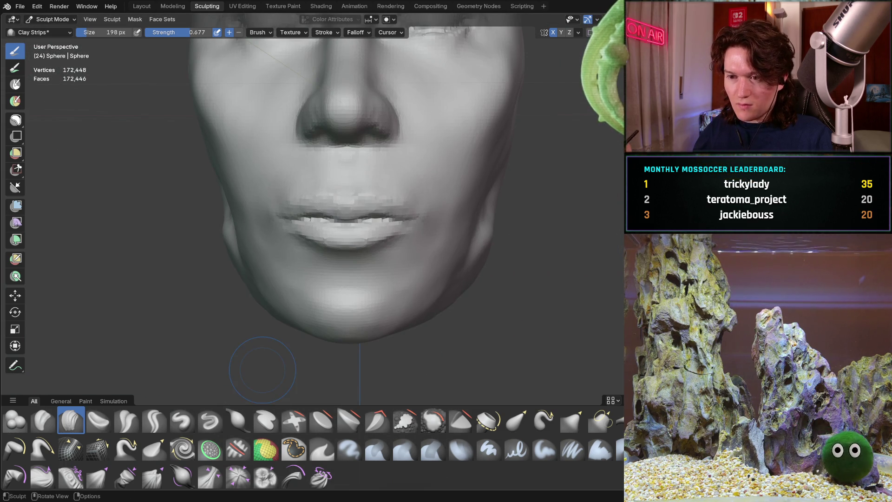
scroll(405, 192, "down", 5)
mouse_move(404, 192)
middle_mouse_down()
mouse_move(447, 235)
mouse_move(478, 230)
mouse_move(468, 251)
middle_mouse_up()
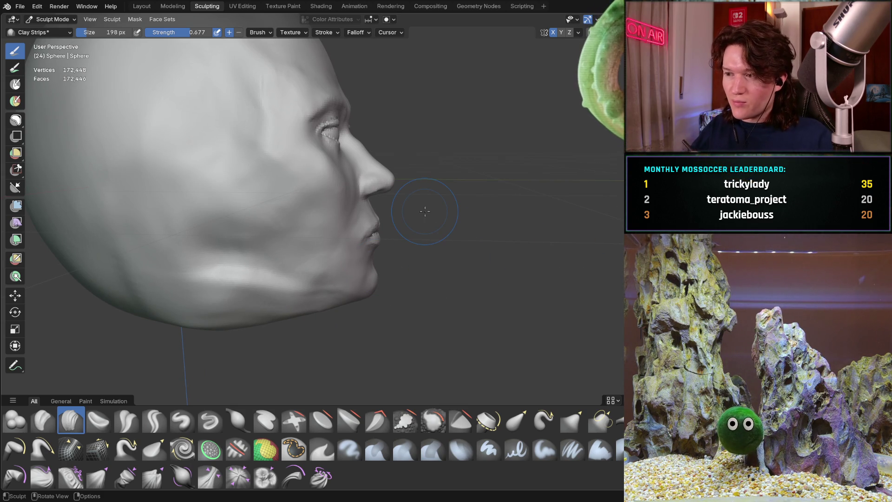
mouse_move(369, 222)
middle_mouse_down()
mouse_move(279, 232)
mouse_move(365, 210)
mouse_move(347, 209)
middle_mouse_up()
scroll(347, 209, "up", 1)
mouse_move(347, 241)
middle_mouse_down("ctrl")
mouse_move(378, 200)
mouse_move(376, 214)
mouse_move(349, 169)
mouse_move(359, 199)
mouse_move(374, 175)
mouse_move(354, 192)
middle_mouse_up("ctrl")
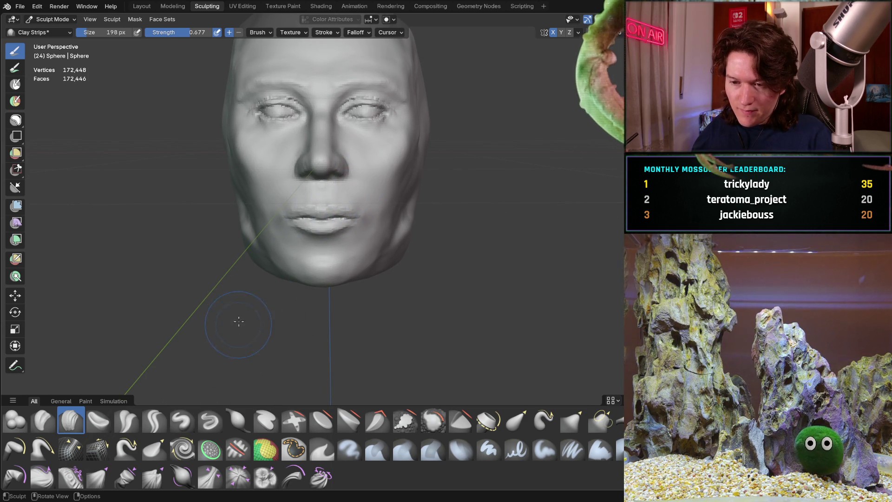
key("f")
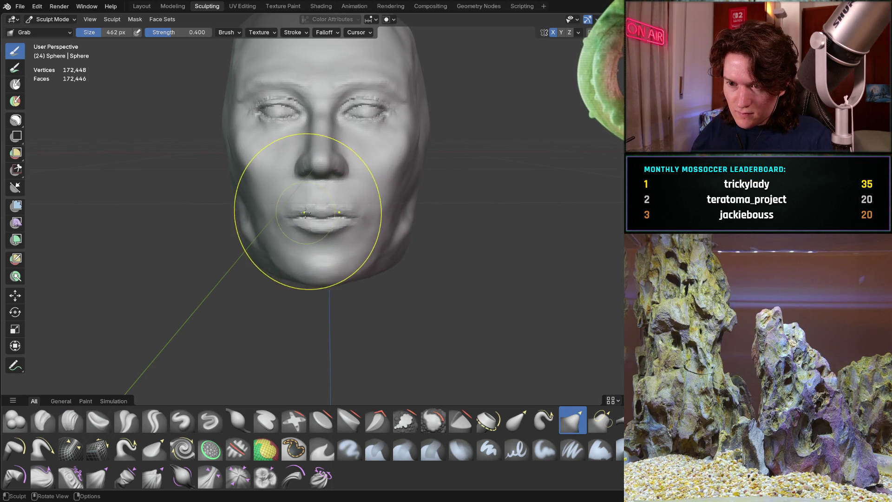
Resize the Grab brush to 300 px and pull the lips into a new shape.
middle_click_drag(296, 214, 295, 223)
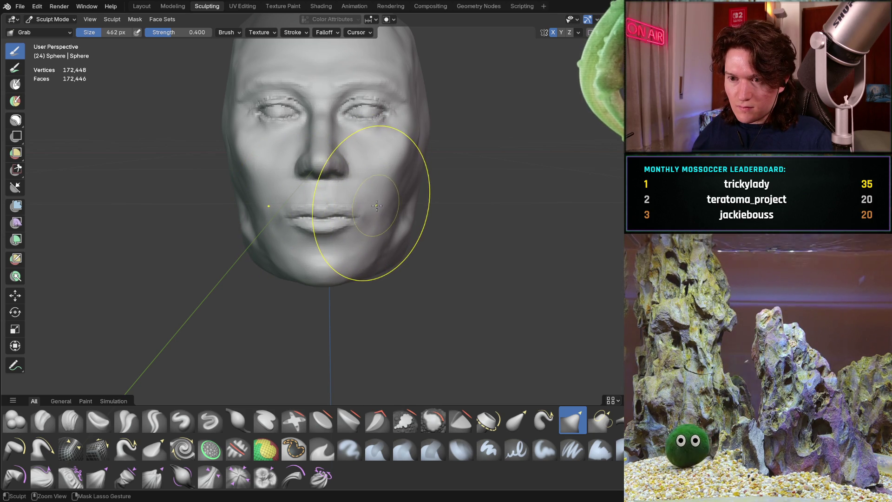
key("f")
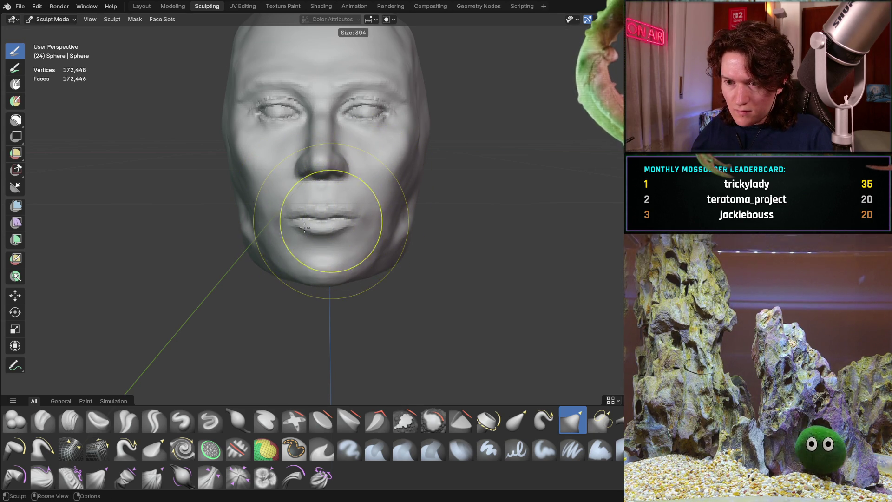
left_click(298, 222)
left_click_drag(311, 212, 319, 212)
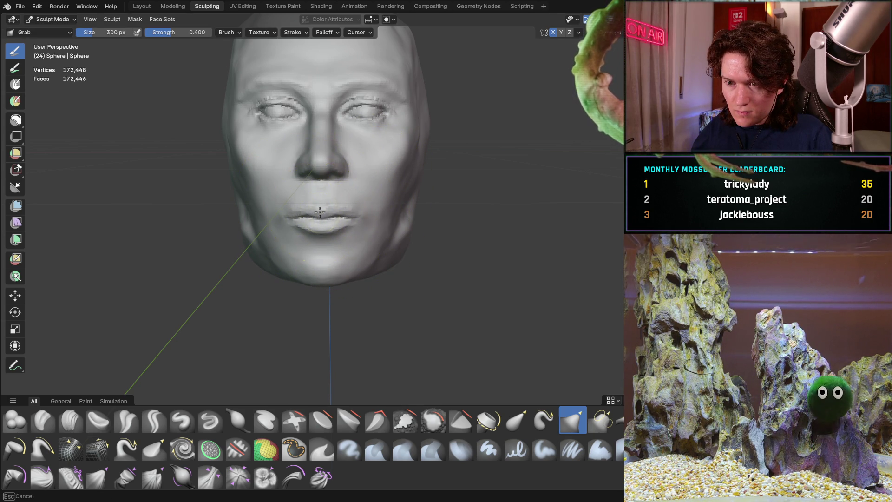
mouse_move(324, 219)
middle_mouse_down()
mouse_move(340, 217)
mouse_move(315, 229)
mouse_move(438, 233)
mouse_move(347, 235)
mouse_move(367, 192)
middle_mouse_up()
scroll(367, 193, "up", 2)
scroll(360, 247, "up", 3)
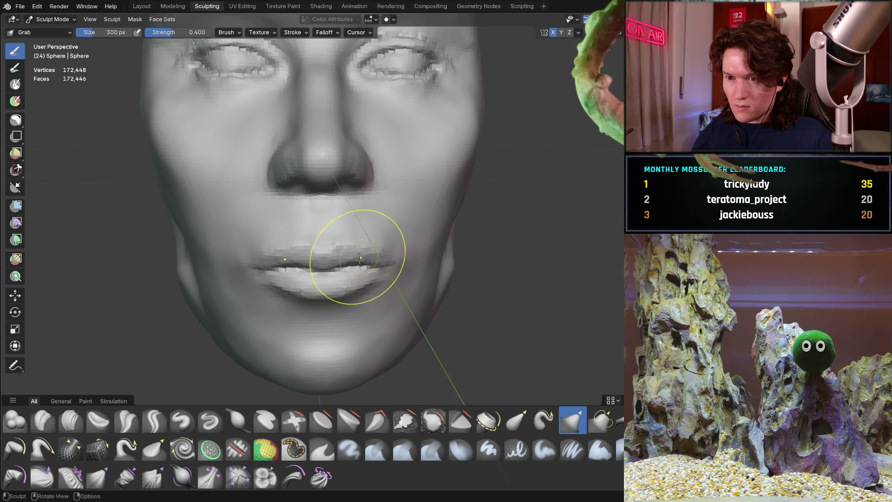
Check the face profile, then select Clay Strips and shrink it to 164 px.
mouse_move(356, 255)
middle_mouse_down()
mouse_move(331, 236)
mouse_move(302, 237)
mouse_move(448, 245)
mouse_move(254, 249)
mouse_move(276, 199)
middle_mouse_up()
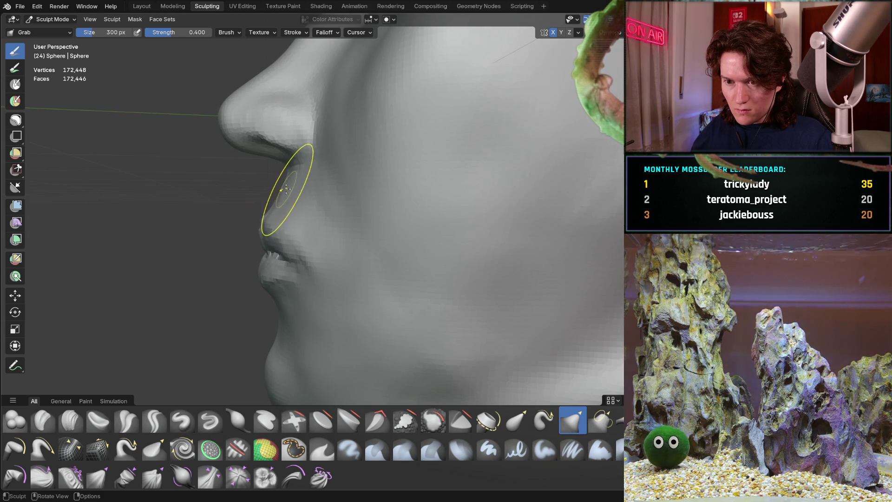
mouse_move(283, 188)
middle_mouse_down()
mouse_move(399, 209)
mouse_move(306, 207)
middle_mouse_up()
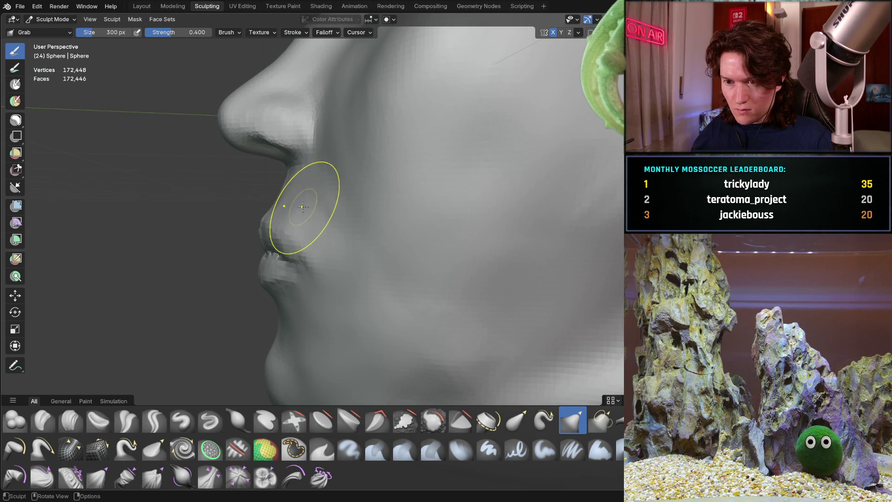
middle_click_drag(447, 232, 447, 220)
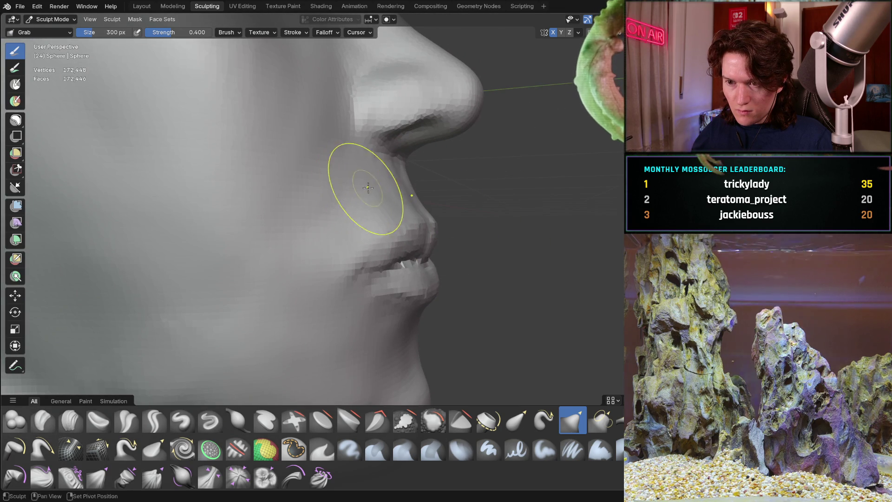
mouse_move(360, 195)
middle_mouse_down()
mouse_move(316, 179)
mouse_move(337, 204)
mouse_move(367, 208)
mouse_move(353, 207)
mouse_move(384, 223)
mouse_move(367, 211)
middle_mouse_up()
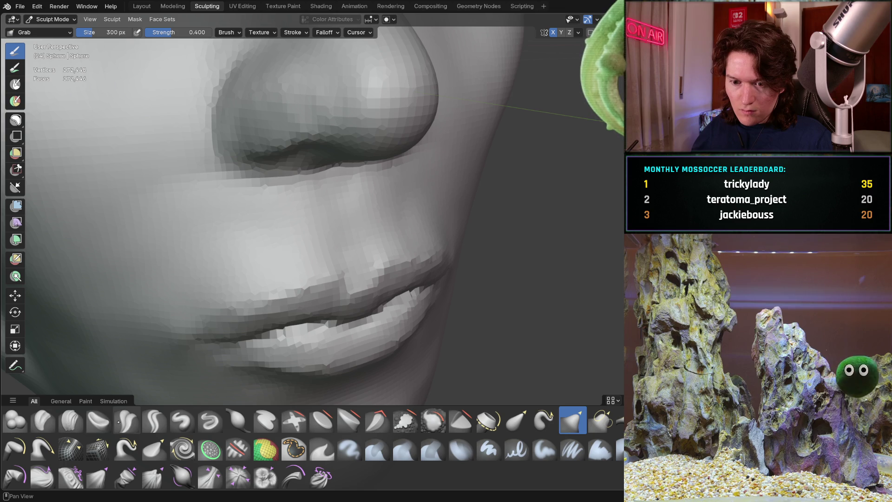
left_click(72, 426)
mouse_move(357, 234)
middle_mouse_down("ctrl")
mouse_move(332, 163)
mouse_move(334, 189)
mouse_move(312, 198)
middle_mouse_up("ctrl")
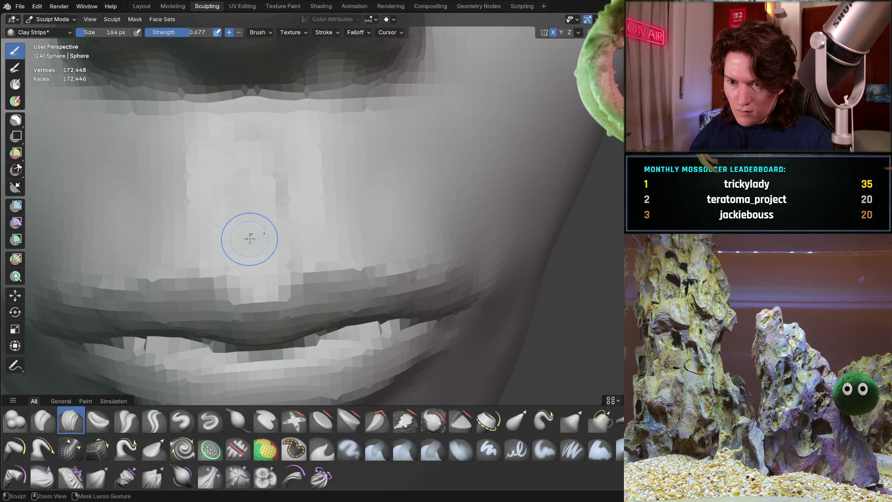
Work Clay Strips over the area between nose and upper lip, checking it from the side.
mouse_move(240, 219)
middle_mouse_down()
mouse_move(313, 200)
mouse_move(279, 209)
mouse_move(297, 219)
mouse_move(294, 233)
middle_mouse_up()
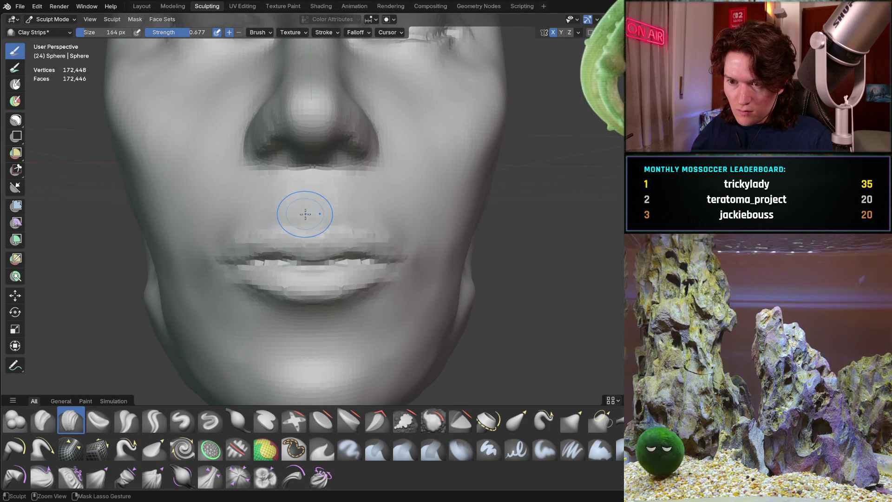
mouse_move(299, 237)
middle_mouse_down()
mouse_move(345, 249)
mouse_move(308, 239)
middle_mouse_up()
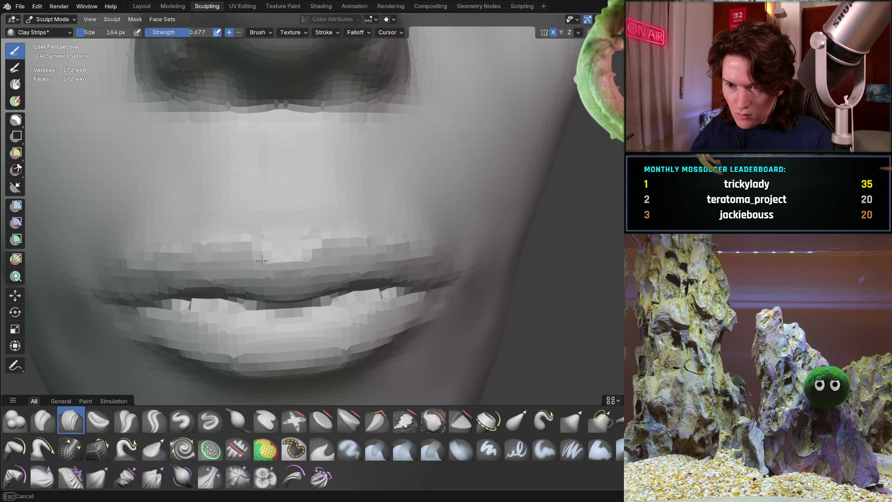
mouse_move(283, 265)
middle_mouse_down()
mouse_move(309, 262)
mouse_move(237, 262)
mouse_move(277, 233)
mouse_move(315, 246)
mouse_move(280, 275)
mouse_move(269, 168)
middle_mouse_up()
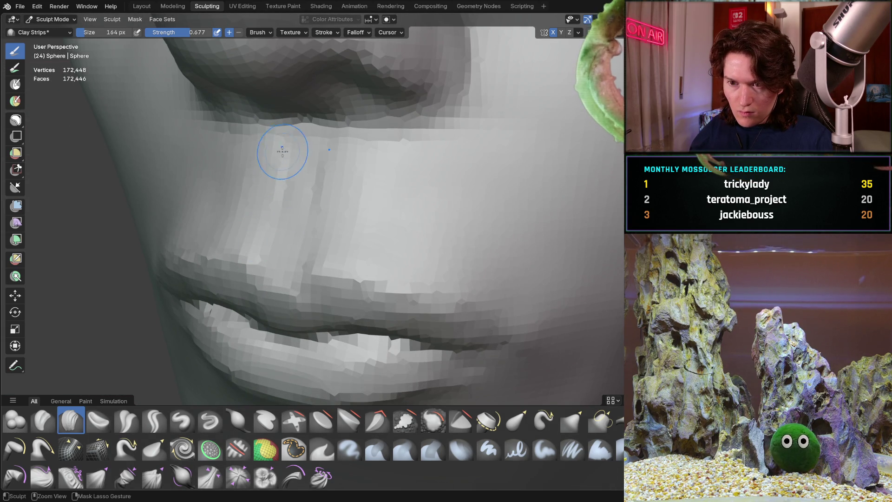
middle_click_drag(225, 188, 261, 185)
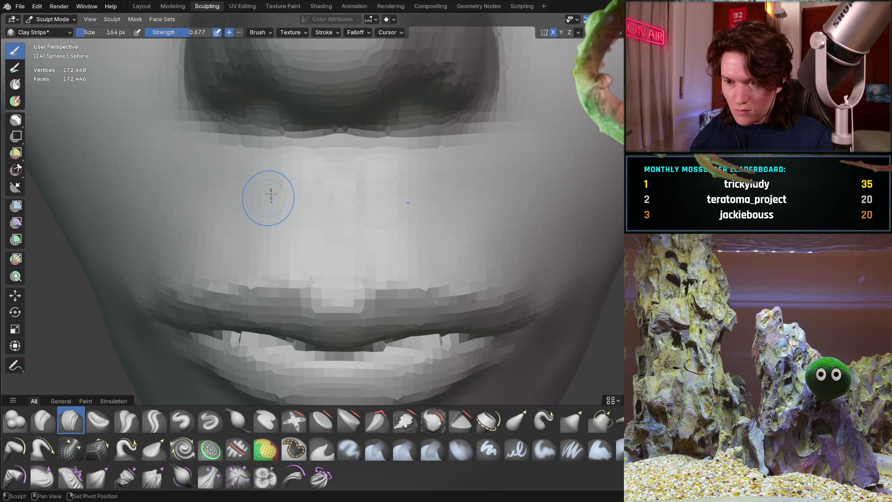
mouse_move(323, 165)
middle_mouse_down()
mouse_move(342, 215)
mouse_move(339, 203)
mouse_move(267, 255)
mouse_move(399, 250)
mouse_move(377, 251)
mouse_move(342, 229)
mouse_move(393, 261)
mouse_move(385, 264)
mouse_move(402, 285)
mouse_move(397, 272)
middle_mouse_up()
scroll(408, 214, "up", 6)
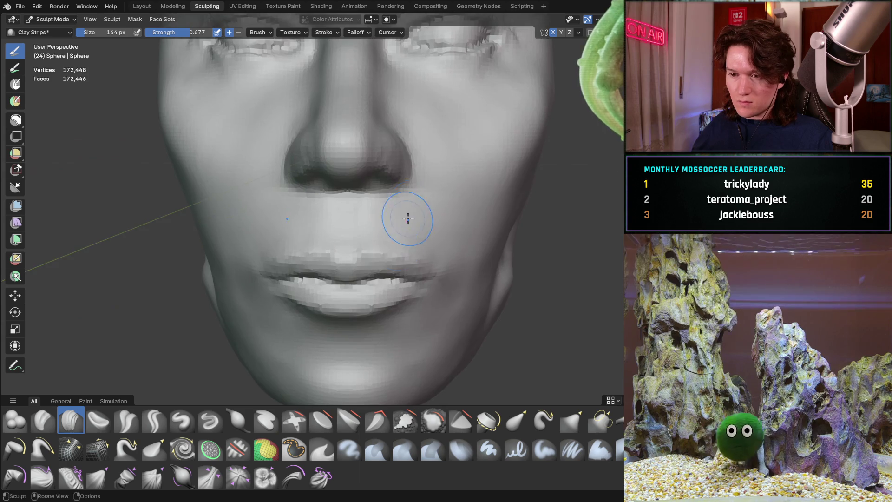
scroll(390, 222, "down", 8)
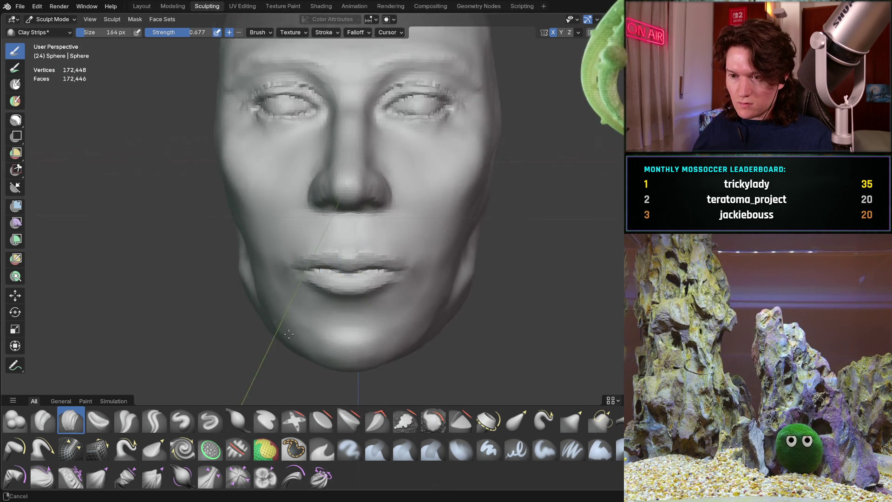
Zoom out to frame the whole head and switch to the Grab brush.
middle_click_drag(299, 284, 284, 276)
middle_click_drag(372, 265, 354, 311)
scroll(354, 311, "up", 3)
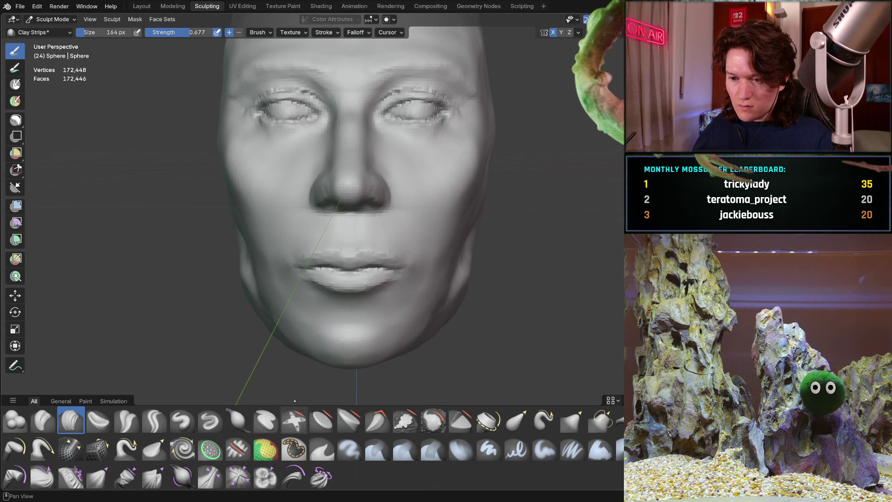
middle_click_drag(372, 257, 332, 327, "ctrl")
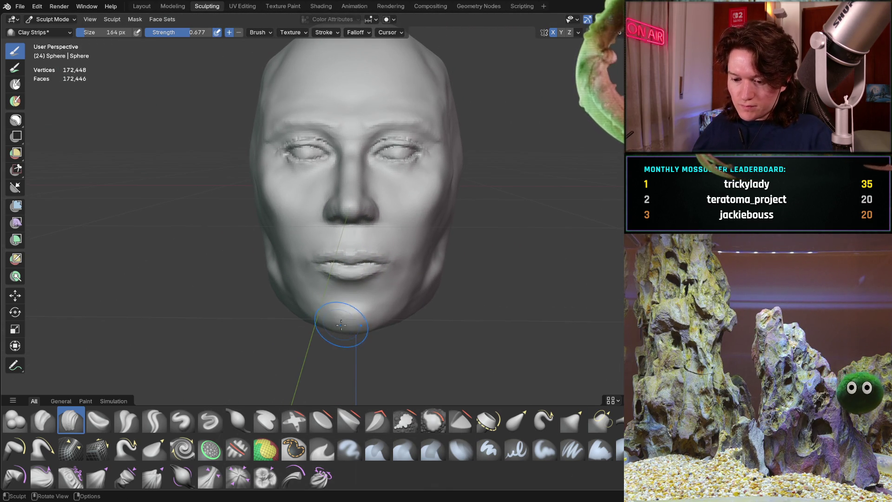
key("g")
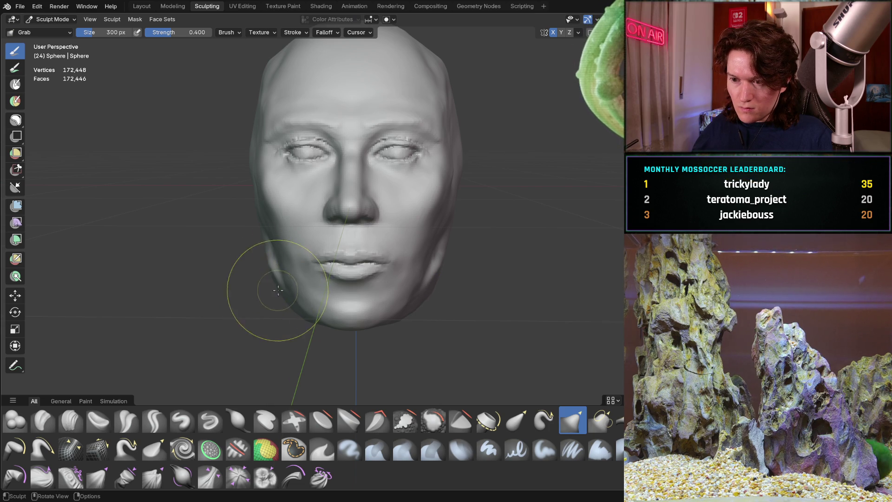
From below the head, set Clay Strips to 130 px and build up the jaw underside.
middle_click_drag(284, 307, 279, 330)
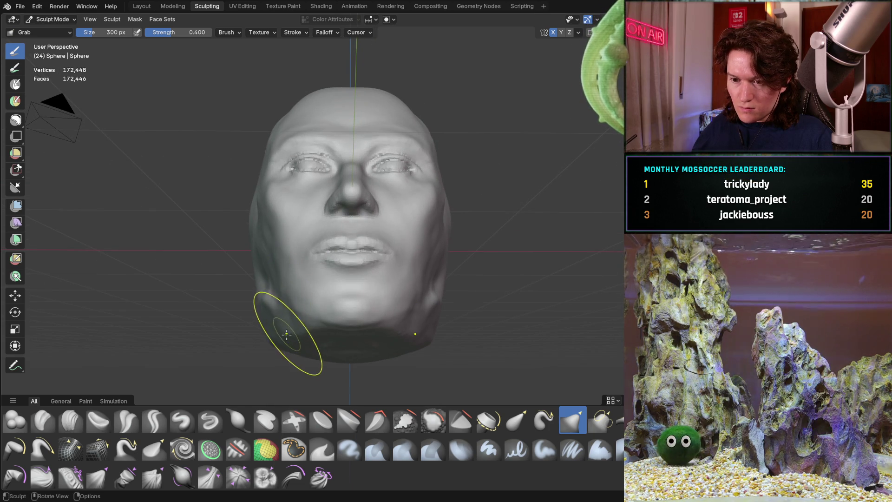
left_click_drag(279, 331, 277, 342)
mouse_move(277, 337)
middle_mouse_down()
mouse_move(285, 353)
mouse_move(336, 349)
mouse_move(375, 372)
mouse_move(386, 363)
middle_mouse_up()
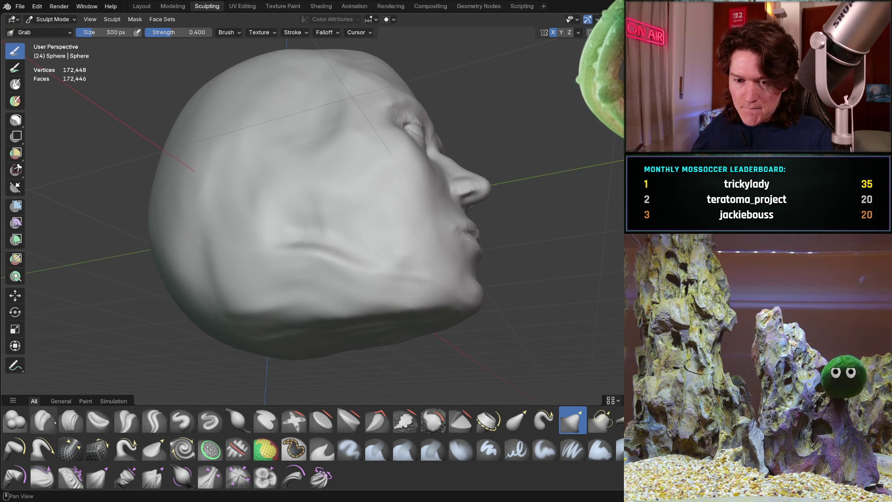
left_click(71, 420)
middle_click_drag(153, 288, 194, 345)
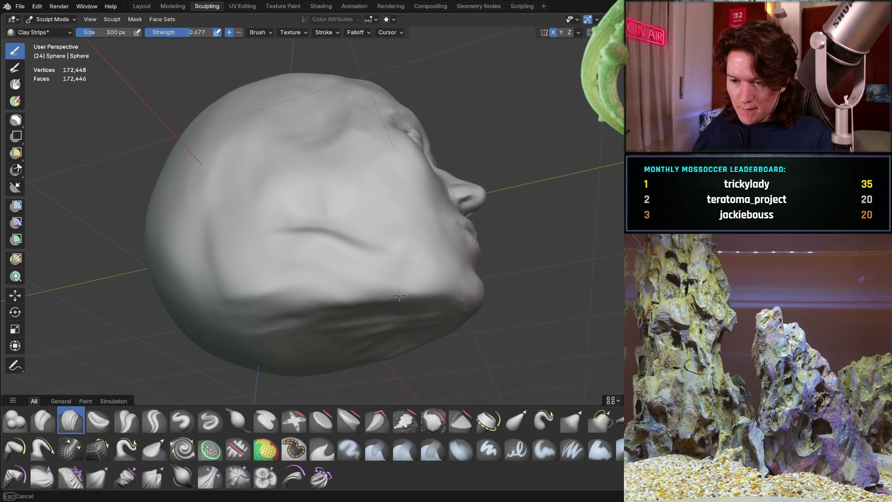
middle_click_drag(400, 296, 400, 296)
key("f")
left_click(336, 313)
left_click_drag(399, 299, 293, 303)
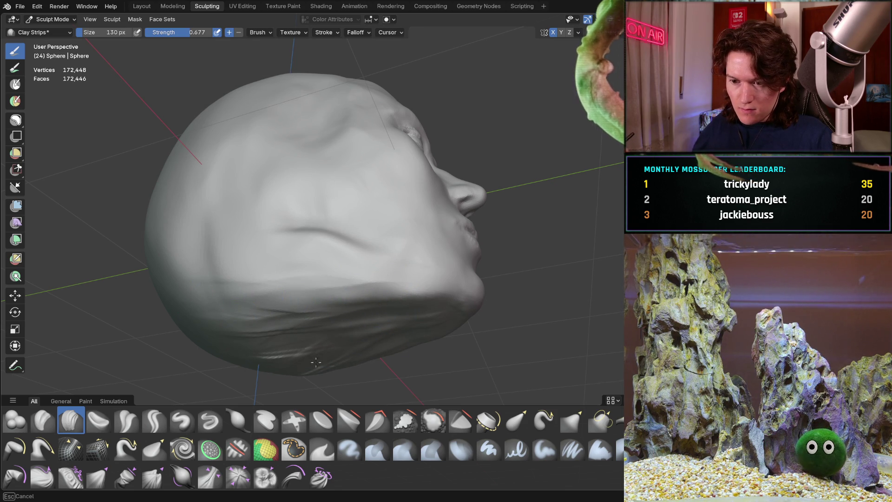
Check the jaw and chin from front and low side views, then switch to Grab.
mouse_move(358, 337)
middle_mouse_down()
mouse_move(374, 270)
mouse_move(358, 267)
mouse_move(367, 260)
middle_mouse_up()
scroll(368, 259, "up", 4)
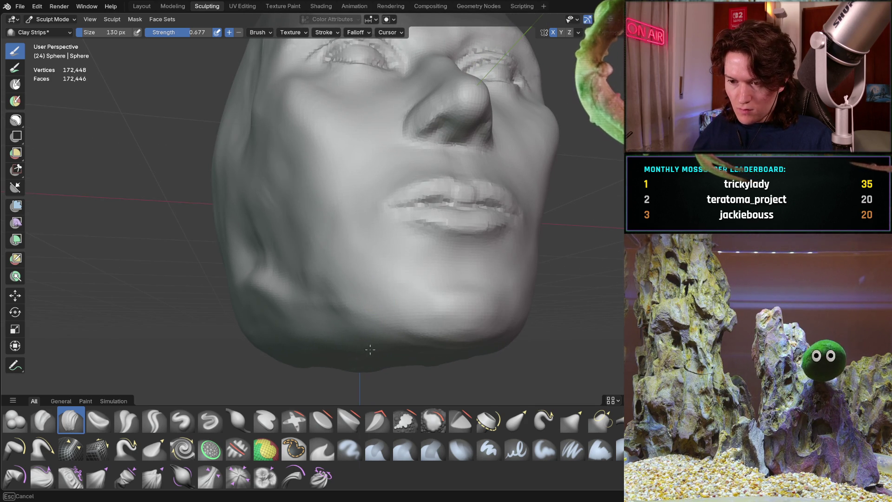
middle_click_drag(382, 325, 374, 305)
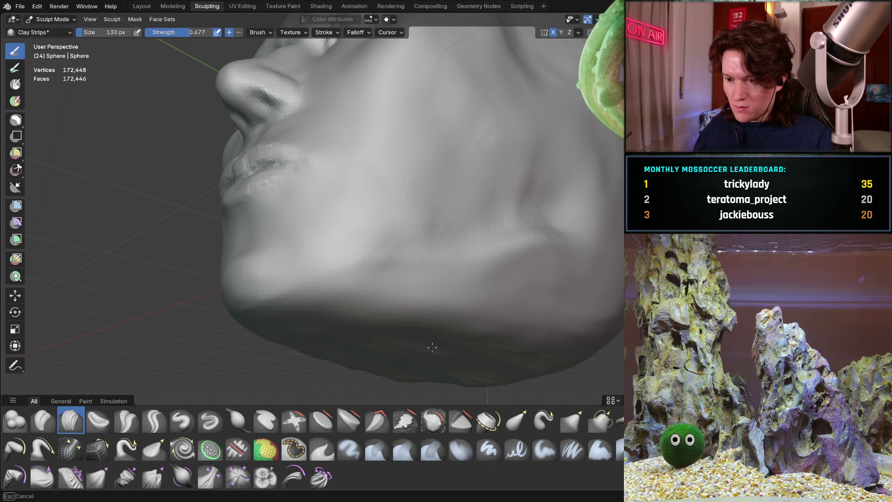
mouse_move(439, 313)
middle_mouse_down()
mouse_move(391, 351)
mouse_move(389, 301)
mouse_move(378, 300)
middle_mouse_up()
scroll(379, 314, "up", 2)
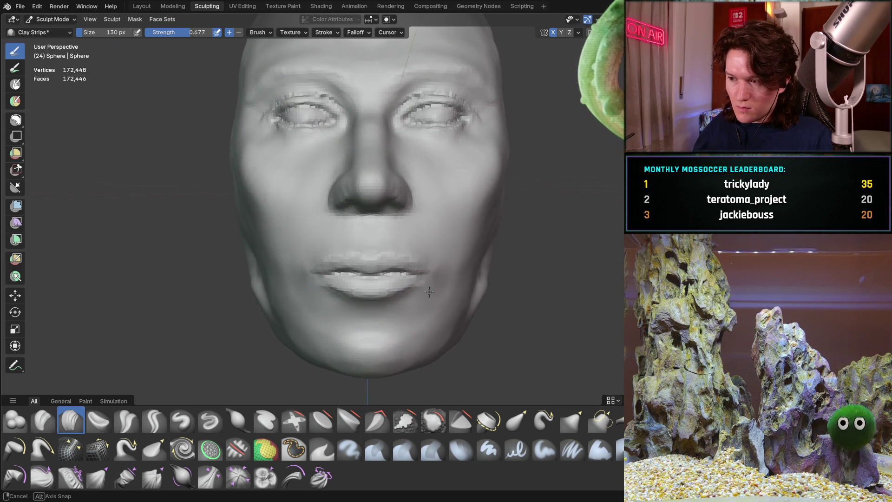
key("g")
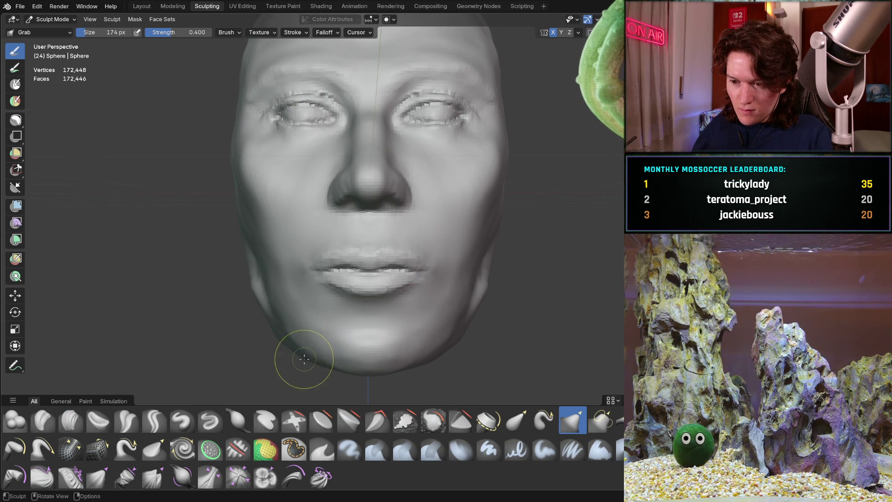
Reshape the left mouth corner with Grab, reviewing the left profile, chin and front view.
mouse_move(308, 355)
middle_mouse_down()
mouse_move(383, 348)
mouse_move(386, 304)
mouse_move(374, 315)
mouse_move(334, 272)
middle_mouse_up()
middle_click_drag(384, 295, 336, 279)
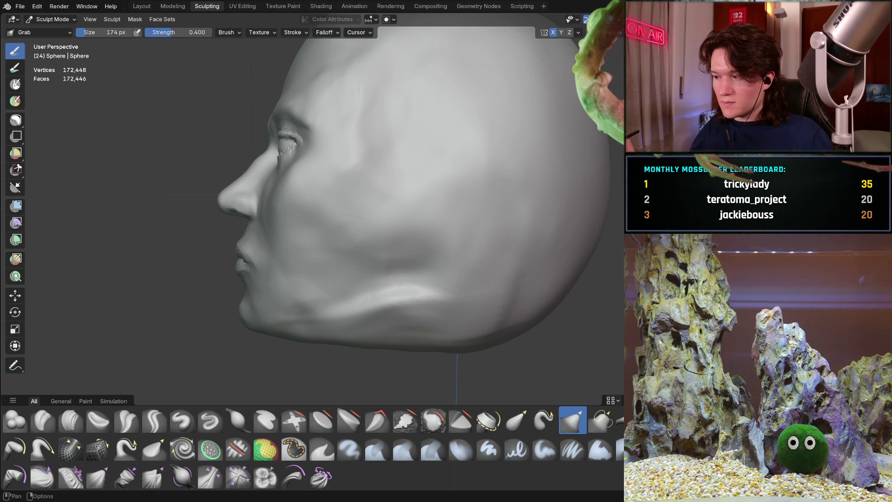
mouse_move(243, 302)
middle_mouse_down()
mouse_move(225, 299)
mouse_move(253, 284)
mouse_move(243, 278)
mouse_move(260, 241)
middle_mouse_up()
scroll(236, 299, "up", 3)
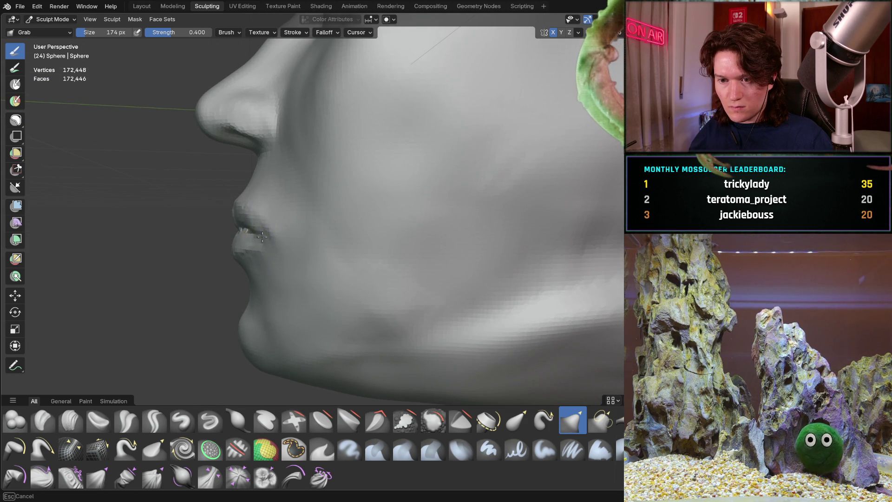
mouse_move(260, 240)
middle_mouse_down()
mouse_move(349, 250)
mouse_move(356, 232)
mouse_move(320, 220)
mouse_move(361, 208)
mouse_move(405, 223)
mouse_move(325, 245)
mouse_move(348, 240)
mouse_move(337, 242)
middle_mouse_up()
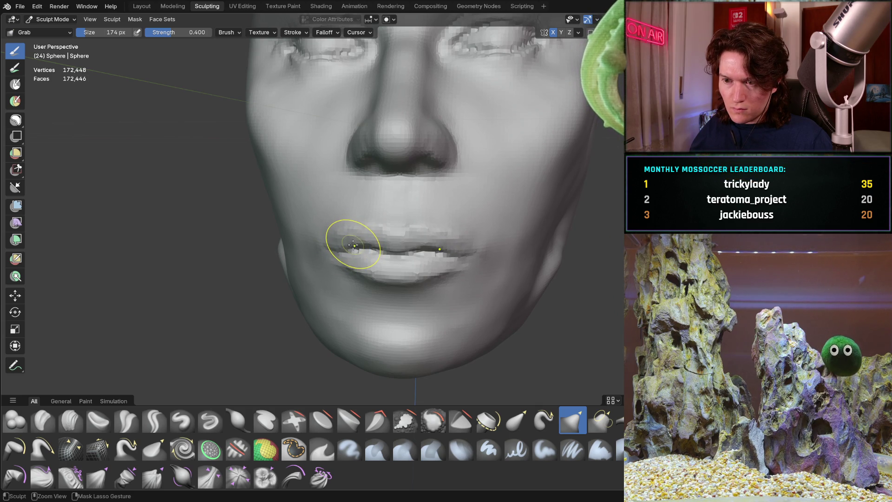
Enlarge the Grab brush to 236 px, then 310 px, and orbit to a near-frontal view.
key("f")
left_click(333, 246)
middle_click_drag(355, 230, 376, 233)
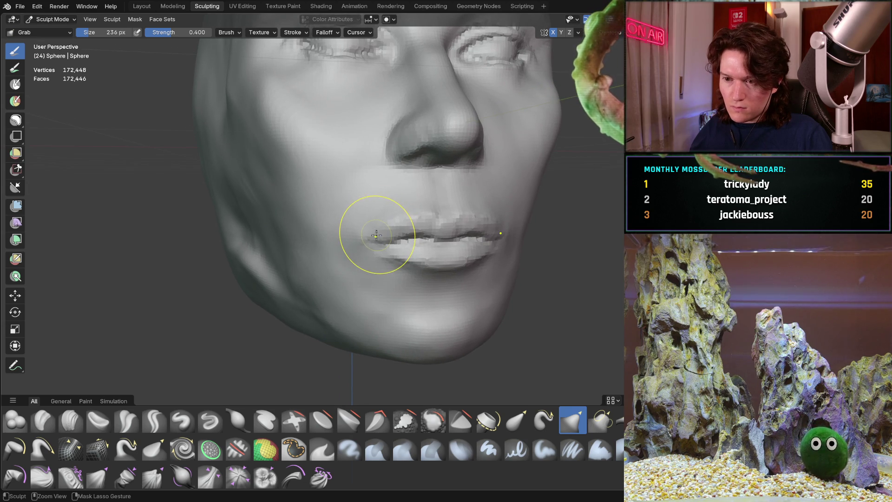
key("f")
left_click(375, 238)
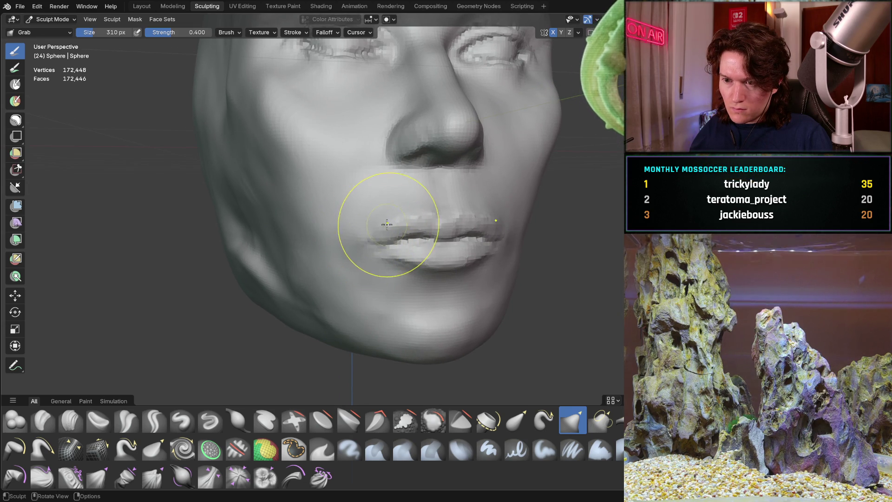
mouse_move(419, 209)
middle_mouse_down()
mouse_move(390, 210)
mouse_move(414, 268)
mouse_move(379, 230)
mouse_move(335, 239)
mouse_move(327, 221)
mouse_move(340, 214)
mouse_move(309, 210)
mouse_move(288, 229)
mouse_move(339, 213)
mouse_move(314, 226)
middle_mouse_up()
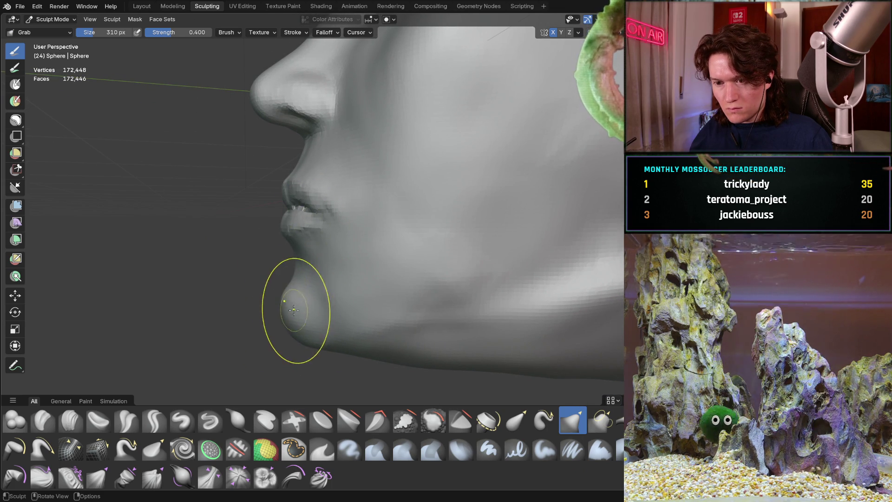
Pull the chin downward and the lower lip slightly with the Grab brush.
left_click_drag(288, 319, 290, 344)
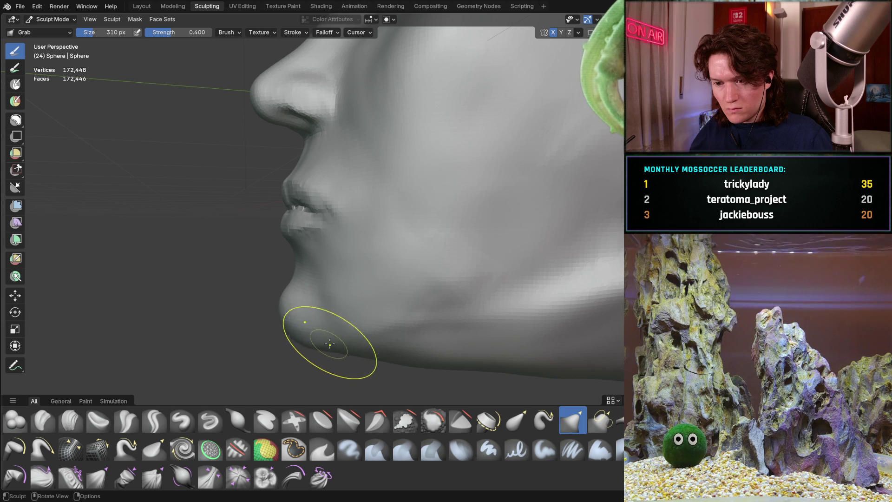
mouse_move(346, 355)
middle_mouse_down()
mouse_move(305, 288)
mouse_move(335, 297)
mouse_move(378, 279)
mouse_move(304, 276)
mouse_move(288, 265)
middle_mouse_up()
mouse_move(274, 288)
left_mouse_down()
mouse_move(274, 324)
mouse_move(281, 274)
left_mouse_up()
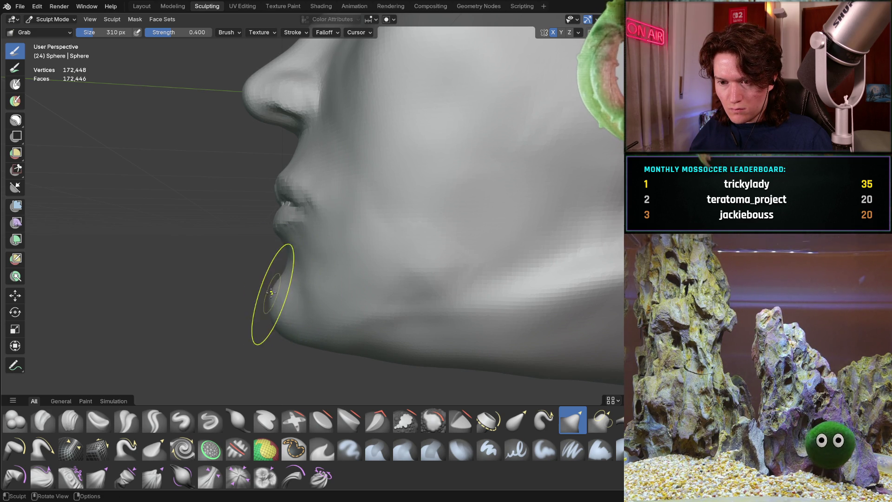
middle_click_drag(243, 269, 259, 281)
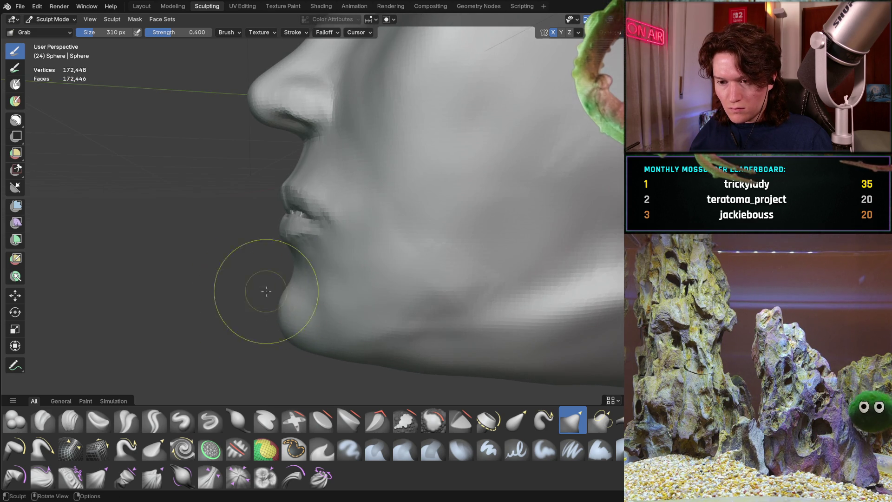
mouse_move(326, 268)
middle_mouse_down()
mouse_move(405, 226)
mouse_move(303, 249)
mouse_move(330, 264)
middle_mouse_up()
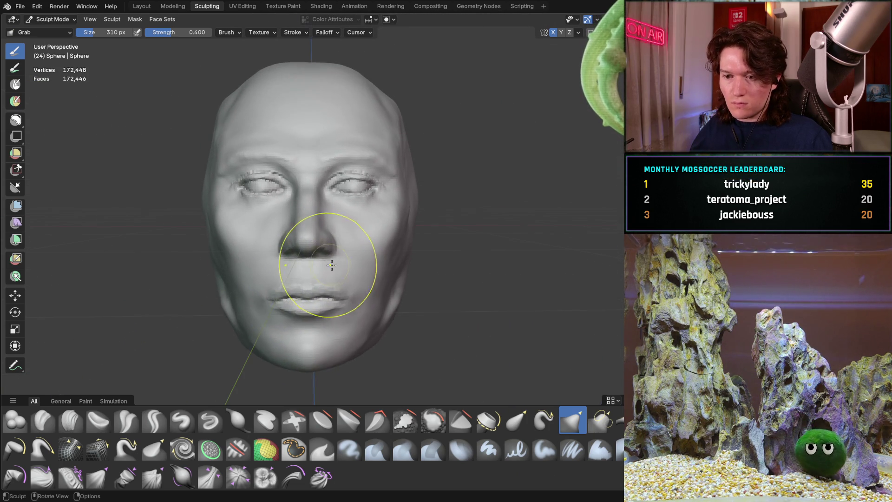
Check the lips and chin from profile and front, then switch to Clay Strips.
scroll(299, 323, "up", 6)
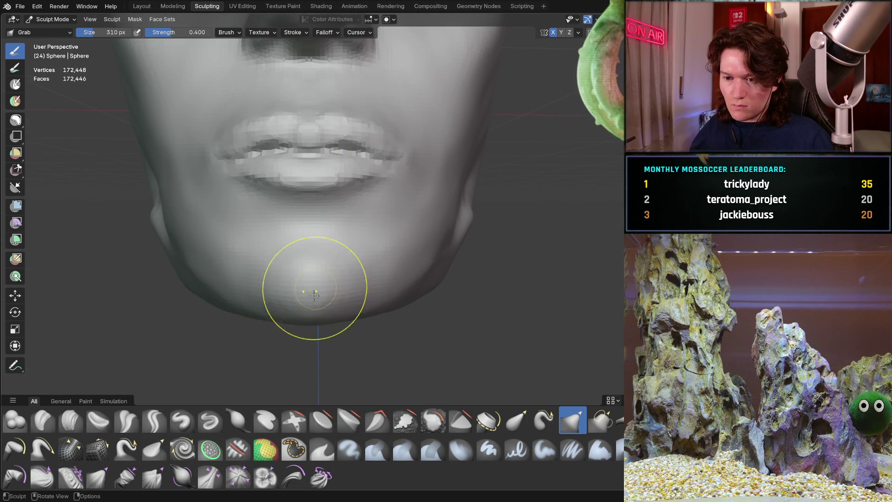
scroll(398, 230, "down", 5)
mouse_move(398, 230)
middle_mouse_down()
mouse_move(278, 219)
mouse_move(314, 240)
mouse_move(249, 288)
mouse_move(278, 230)
middle_mouse_up()
scroll(279, 219, "up", 4)
mouse_move(249, 269)
middle_mouse_down()
mouse_move(297, 260)
mouse_move(285, 239)
mouse_move(293, 261)
middle_mouse_up()
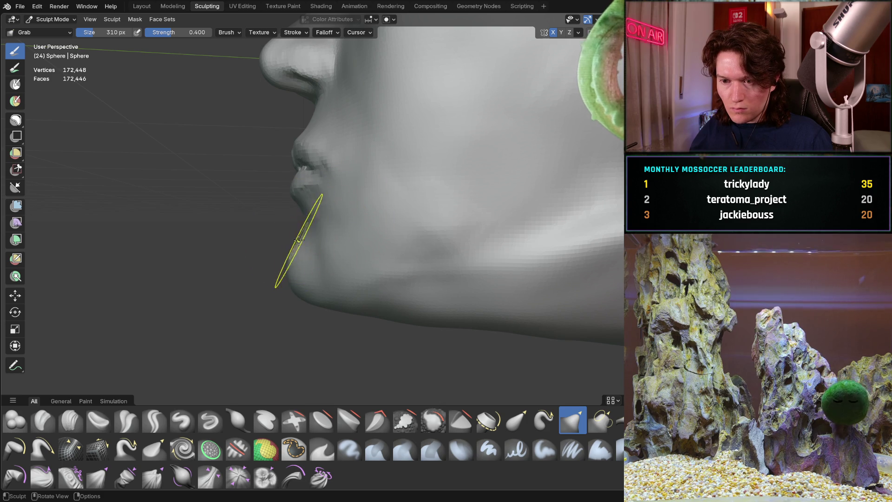
mouse_move(283, 237)
middle_mouse_down()
mouse_move(434, 235)
mouse_move(383, 274)
middle_mouse_up()
left_click(70, 421)
middle_click_drag(260, 326, 278, 339)
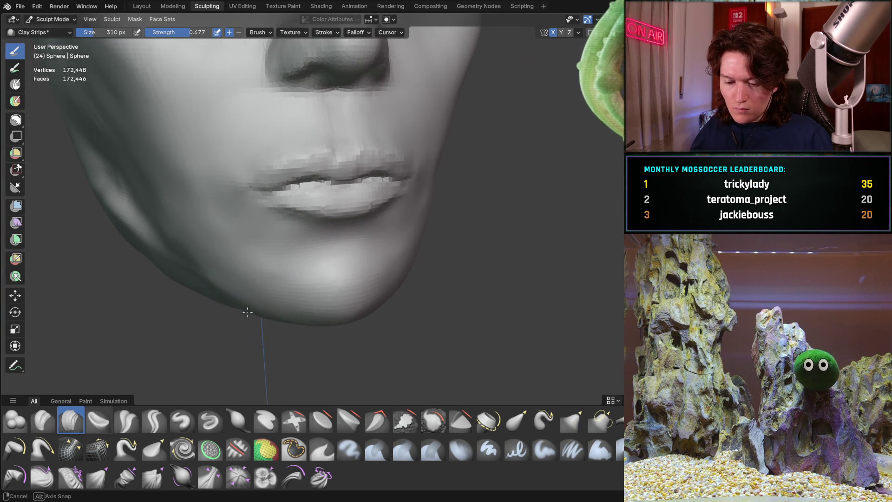
Shrink the Clay Strips brush to 144 px and inspect both face profiles.
key("f")
left_click(255, 288)
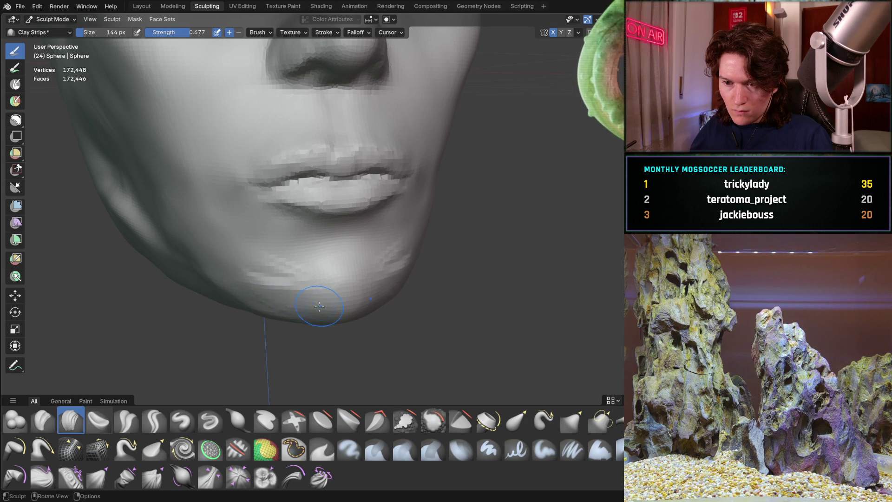
mouse_move(322, 275)
middle_mouse_down()
mouse_move(319, 259)
mouse_move(221, 261)
mouse_move(237, 251)
mouse_move(390, 279)
middle_mouse_up()
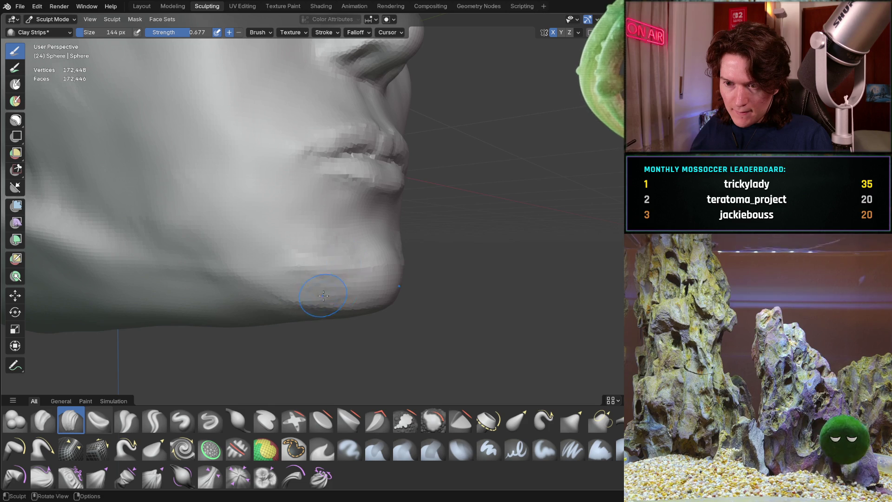
middle_click_drag(319, 294, 287, 291)
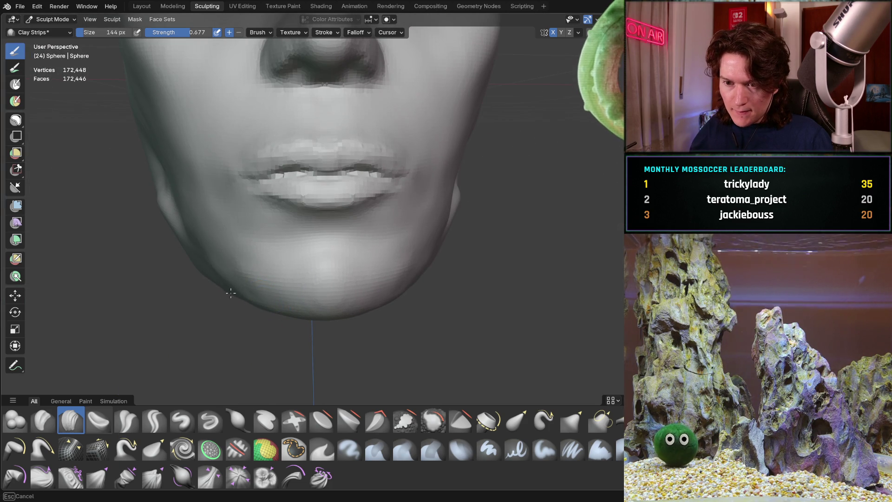
middle_click_drag(237, 272, 205, 238)
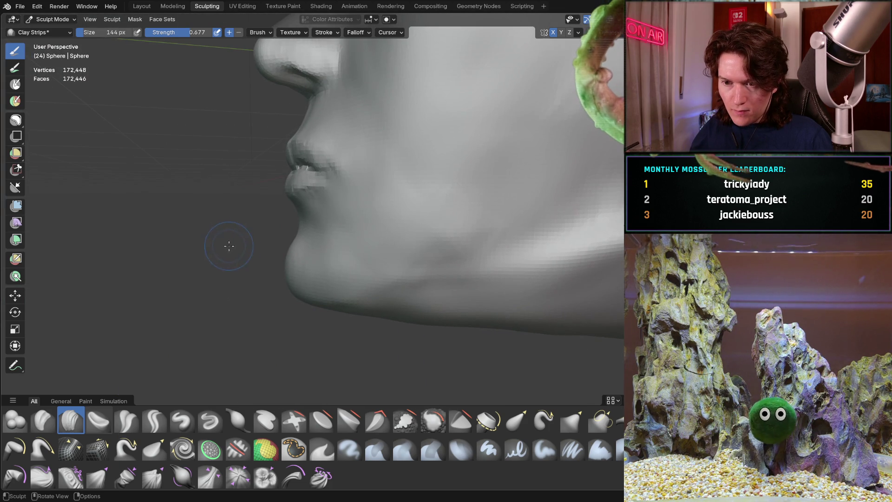
Build up clay along the chin and add a strip across the lower chin.
mouse_move(293, 251)
left_mouse_down()
mouse_move(303, 283)
mouse_move(283, 298)
mouse_move(312, 258)
left_mouse_up()
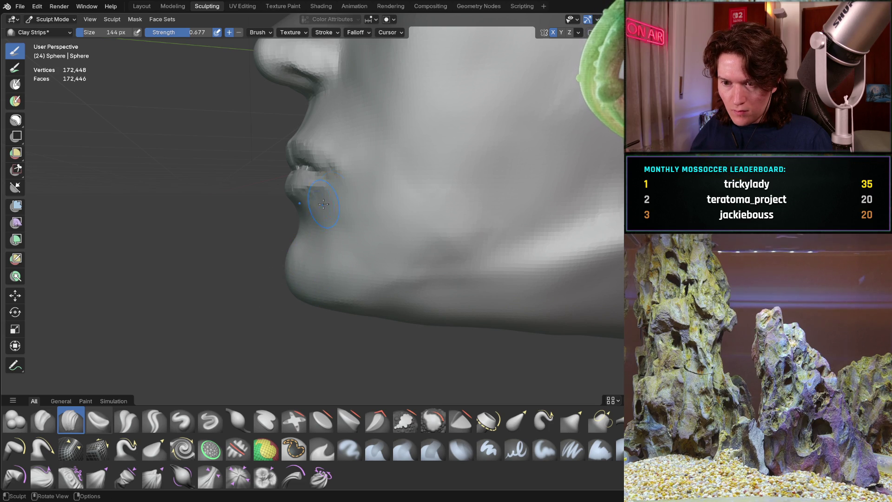
mouse_move(249, 259)
middle_mouse_down()
mouse_move(392, 251)
mouse_move(279, 295)
mouse_move(334, 293)
mouse_move(335, 248)
mouse_move(318, 259)
middle_mouse_up()
mouse_move(314, 261)
left_mouse_down()
mouse_move(345, 263)
mouse_move(328, 279)
mouse_move(388, 291)
mouse_move(244, 291)
left_mouse_up()
left_click_drag(267, 257, 347, 251)
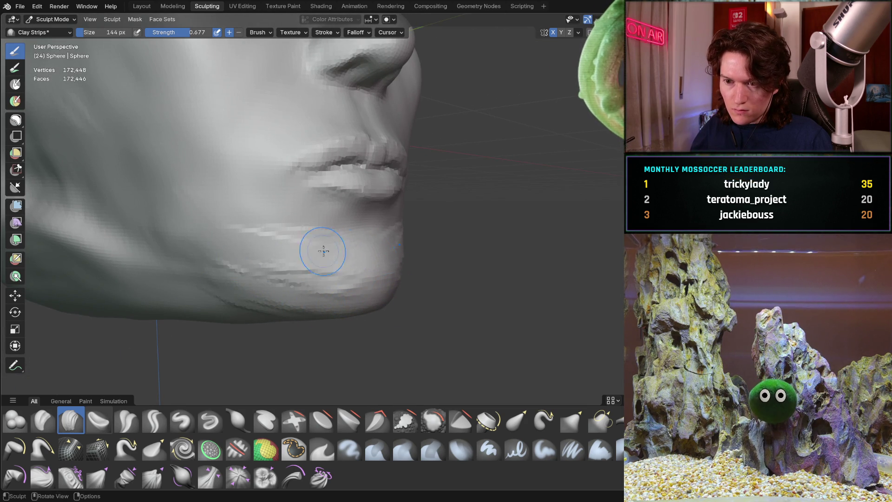
mouse_move(331, 253)
middle_mouse_down()
mouse_move(199, 250)
mouse_move(313, 275)
middle_mouse_up()
Add clay along both sides of the jaw line, checking from low and side angles.
mouse_move(386, 283)
left_mouse_down()
mouse_move(335, 272)
mouse_move(419, 279)
left_mouse_up()
left_click_drag(372, 260, 474, 250)
middle_click_drag(475, 251, 533, 209)
mouse_move(209, 251)
left_mouse_down()
mouse_move(253, 248)
mouse_move(195, 238)
mouse_move(270, 246)
left_mouse_up()
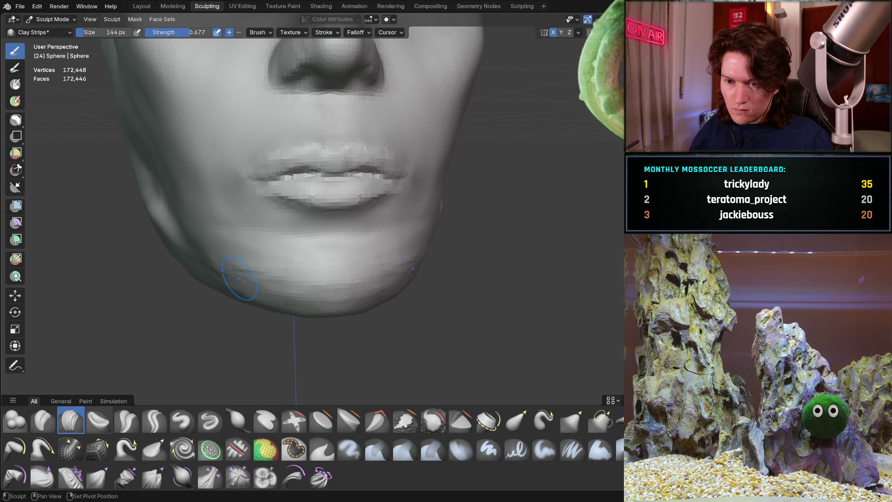
mouse_move(383, 302)
middle_mouse_down()
mouse_move(343, 235)
mouse_move(317, 292)
middle_mouse_up()
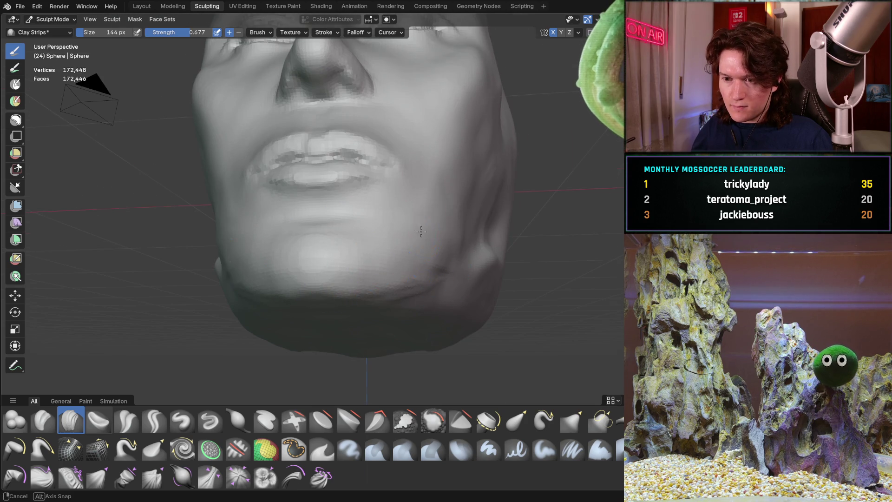
middle_click_drag(423, 233, 388, 268)
mouse_move(292, 250)
middle_mouse_down()
mouse_move(302, 257)
mouse_move(283, 309)
mouse_move(316, 288)
mouse_move(356, 223)
middle_mouse_up()
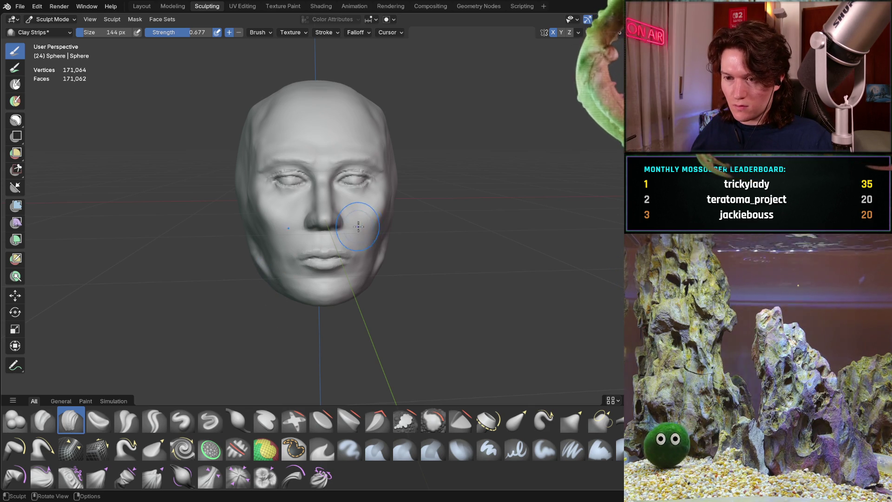
mouse_move(418, 223)
middle_mouse_down()
mouse_move(376, 239)
mouse_move(384, 225)
mouse_move(307, 298)
mouse_move(309, 277)
middle_mouse_up()
scroll(341, 275, "up", 3)
middle_click_drag(349, 255, 347, 265)
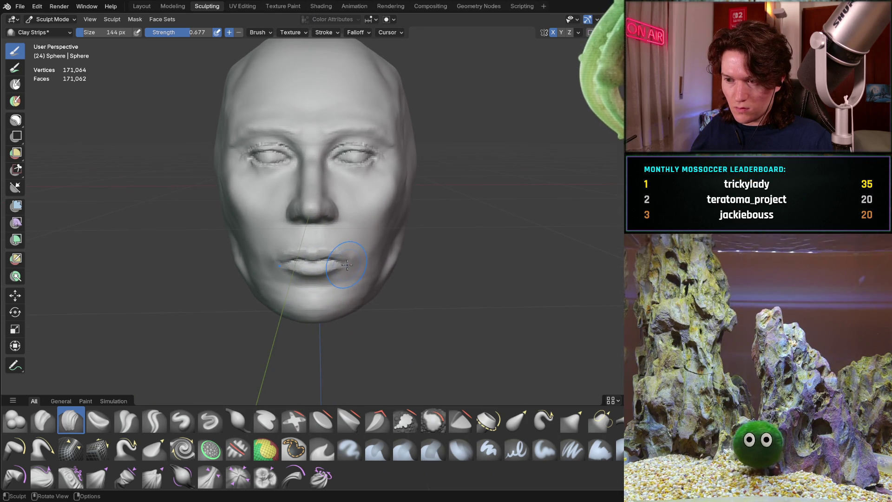
scroll(336, 281, "up", 3)
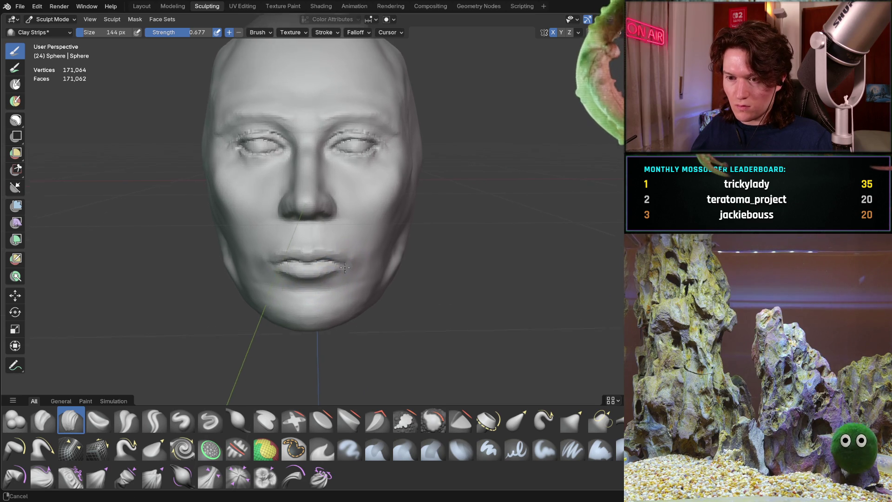
mouse_move(342, 233)
middle_mouse_down("ctrl")
mouse_move(346, 266)
mouse_move(342, 240)
middle_mouse_up("ctrl")
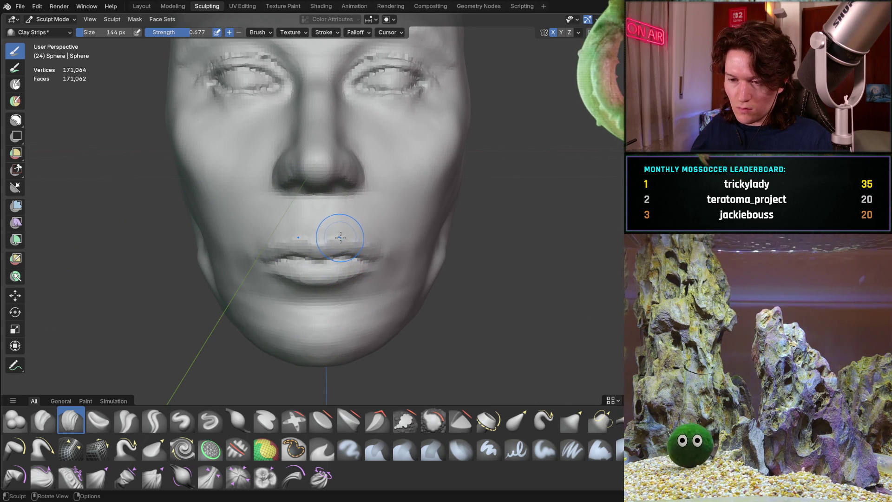
key("g")
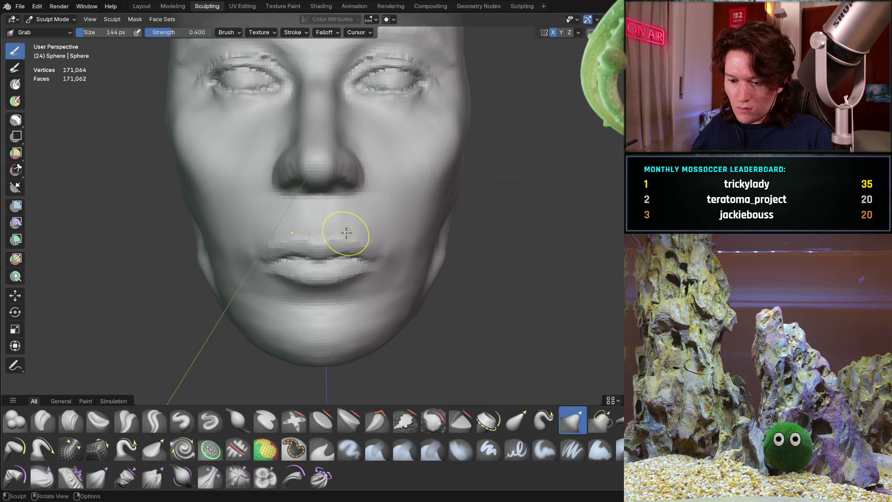
Enlarge the Grab brush to 236 px and view the face in side profile.
key("f")
left_click(354, 239)
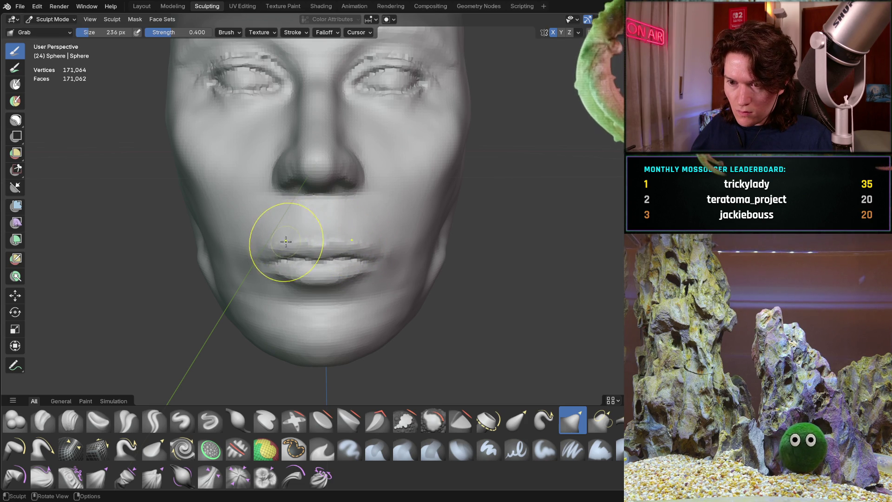
mouse_move(377, 222)
middle_mouse_down()
mouse_move(478, 216)
mouse_move(470, 200)
mouse_move(454, 216)
mouse_move(329, 237)
mouse_move(367, 248)
middle_mouse_up()
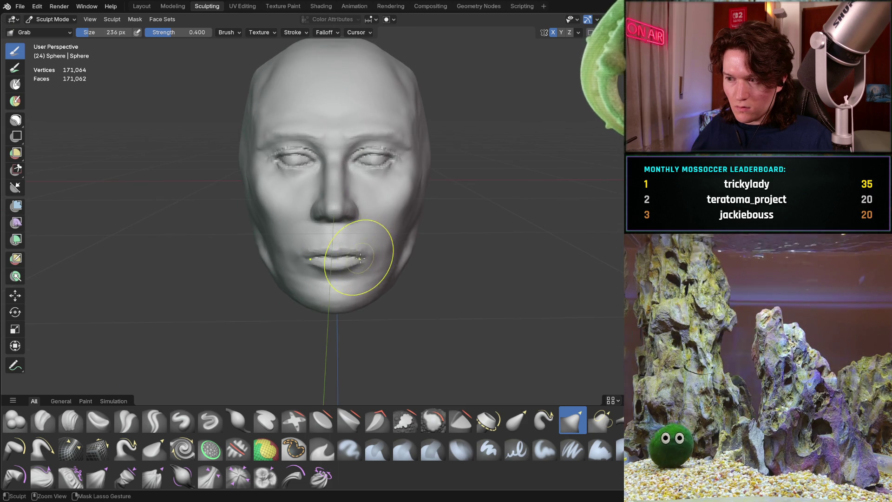
scroll(413, 180, "up", 4)
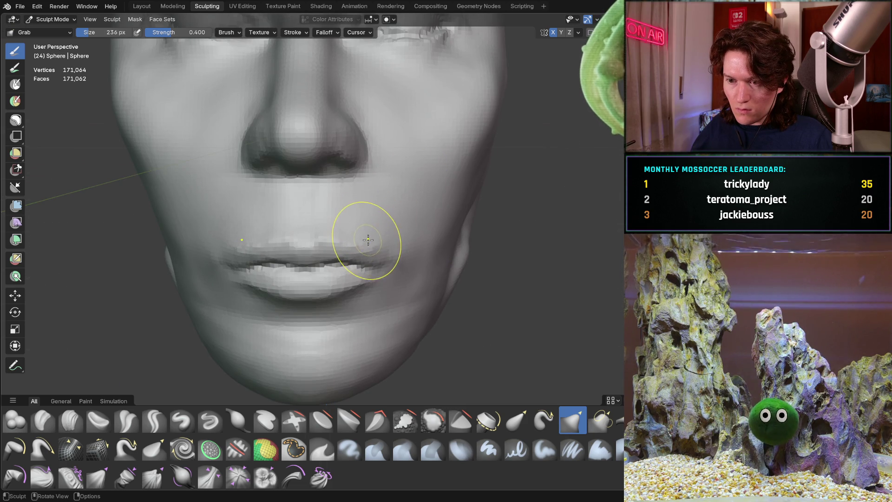
scroll(376, 234, "down", 4)
mouse_move(376, 234)
middle_mouse_down()
mouse_move(441, 241)
mouse_move(386, 256)
middle_mouse_up()
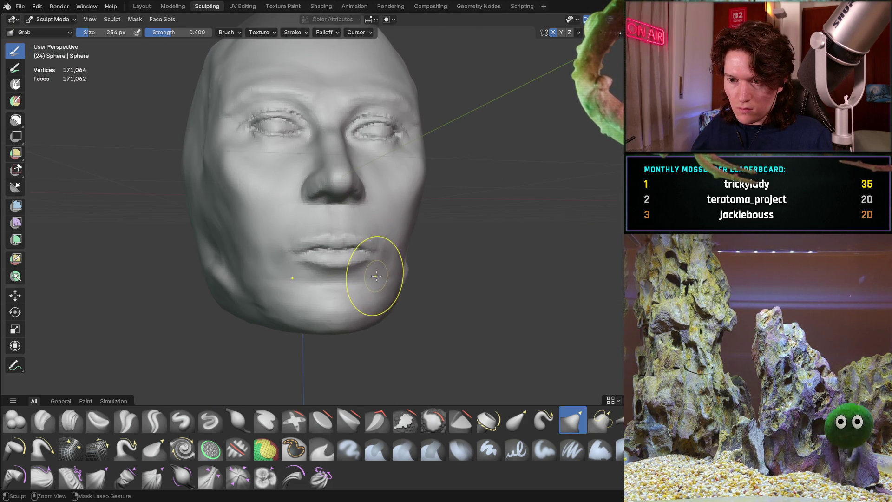
scroll(357, 282, "up", 5)
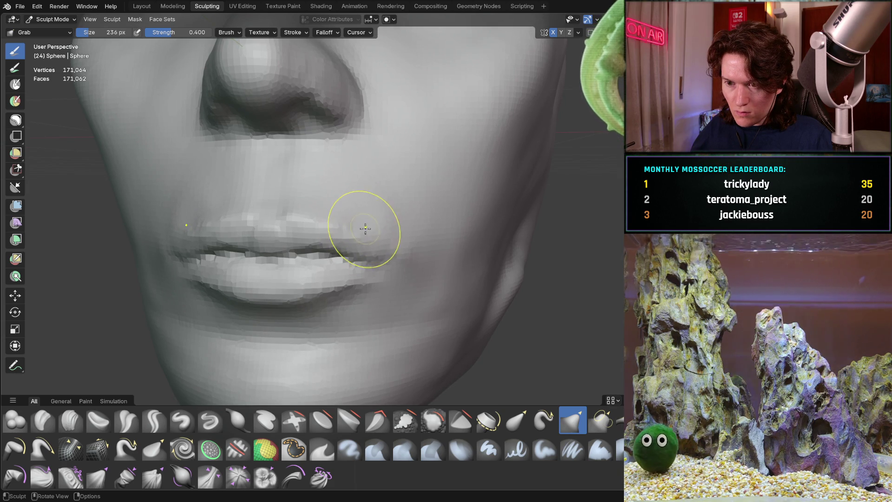
scroll(390, 209, "down", 2)
Zoom and pan to frame the lips closely, then switch back to Clay Strips.
mouse_move(442, 194)
middle_mouse_down()
mouse_move(308, 305)
mouse_move(407, 272)
mouse_move(368, 273)
middle_mouse_up()
scroll(379, 215, "up", 4)
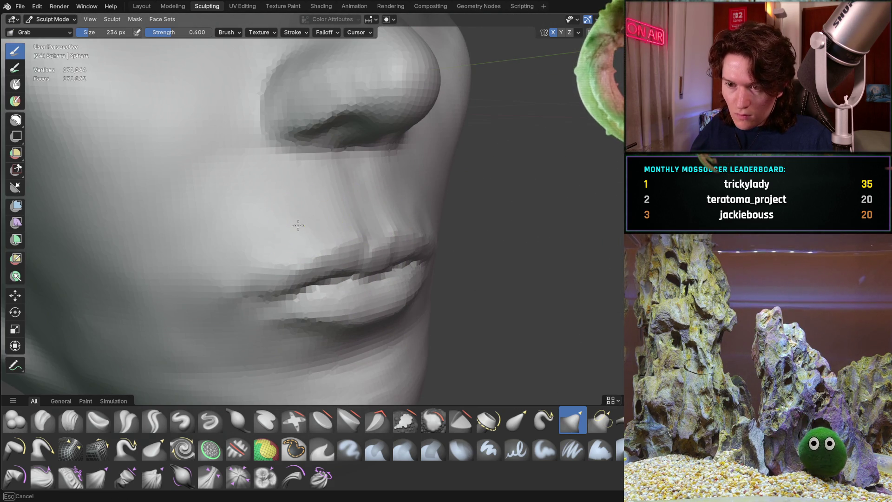
middle_click_drag(262, 249, 255, 229, "shift")
scroll(255, 229, "up", 3)
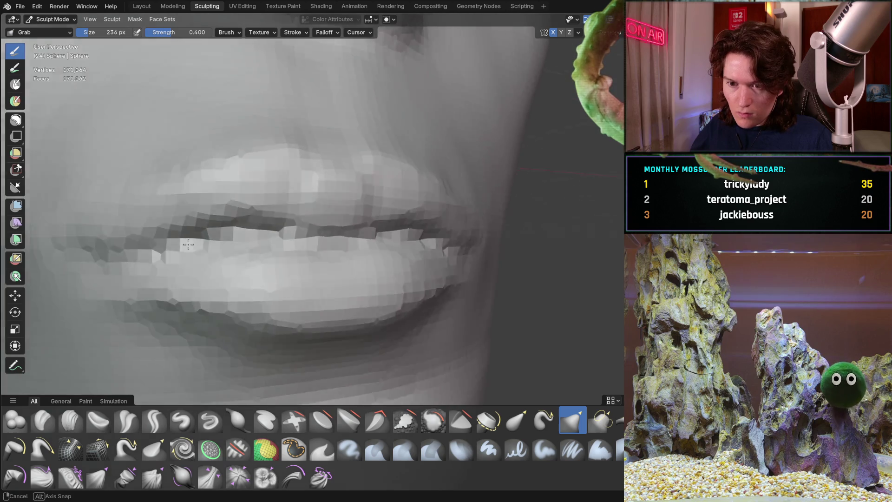
mouse_move(189, 243)
middle_mouse_down("shift")
mouse_move(238, 272)
mouse_move(171, 362)
middle_mouse_up("shift")
left_click(70, 420)
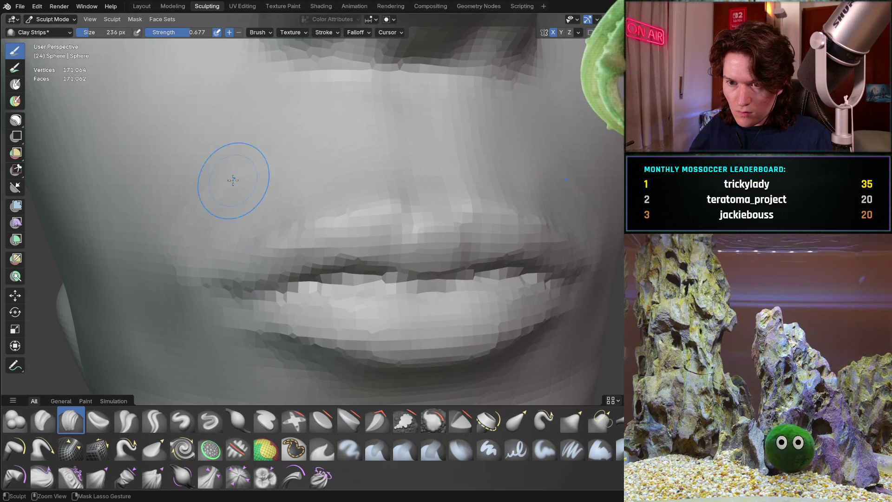
mouse_move(269, 214)
middle_mouse_down()
mouse_move(303, 194)
mouse_move(362, 184)
middle_mouse_up()
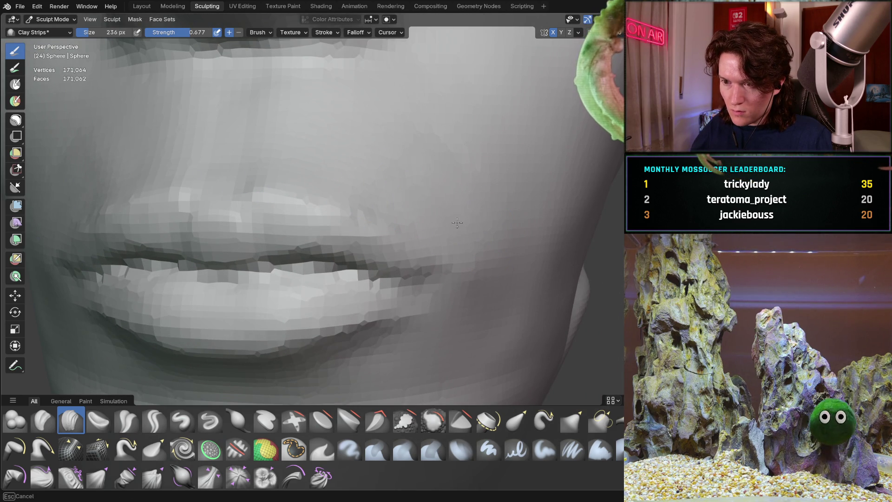
scroll(482, 210, "down", 10)
mouse_move(465, 214)
middle_mouse_down()
mouse_move(318, 232)
mouse_move(369, 189)
mouse_move(388, 199)
mouse_move(398, 194)
mouse_move(394, 223)
mouse_move(409, 195)
mouse_move(406, 218)
mouse_move(296, 253)
middle_mouse_up()
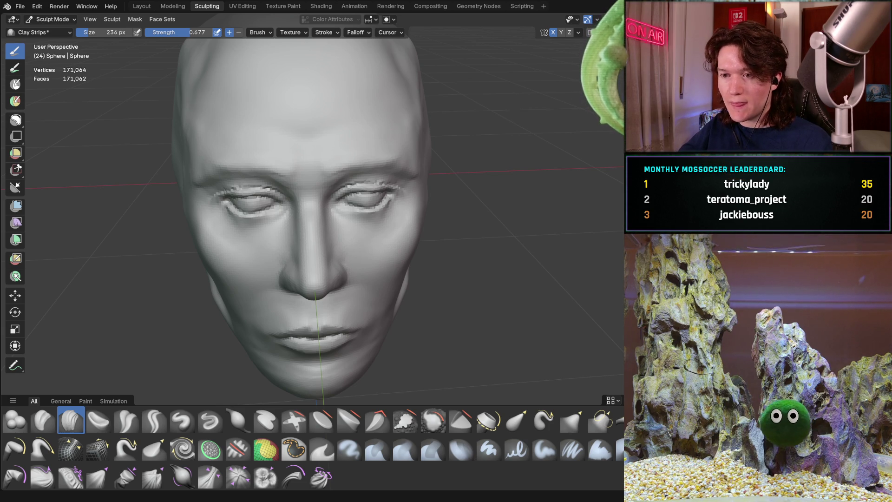
mouse_move(314, 221)
middle_mouse_down()
mouse_move(358, 259)
mouse_move(325, 237)
mouse_move(329, 229)
mouse_move(289, 254)
mouse_move(312, 215)
middle_mouse_up()
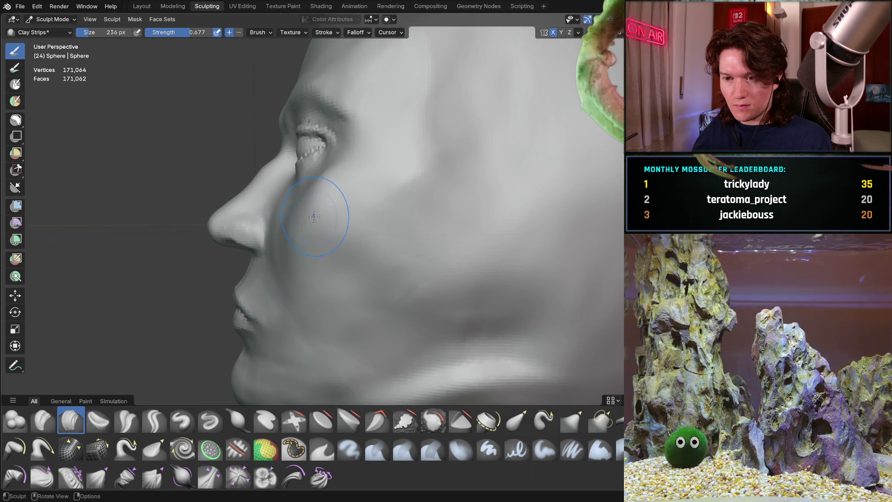
Switch to the Grab brush at 374 px and orbit toward a frontal view.
key("g")
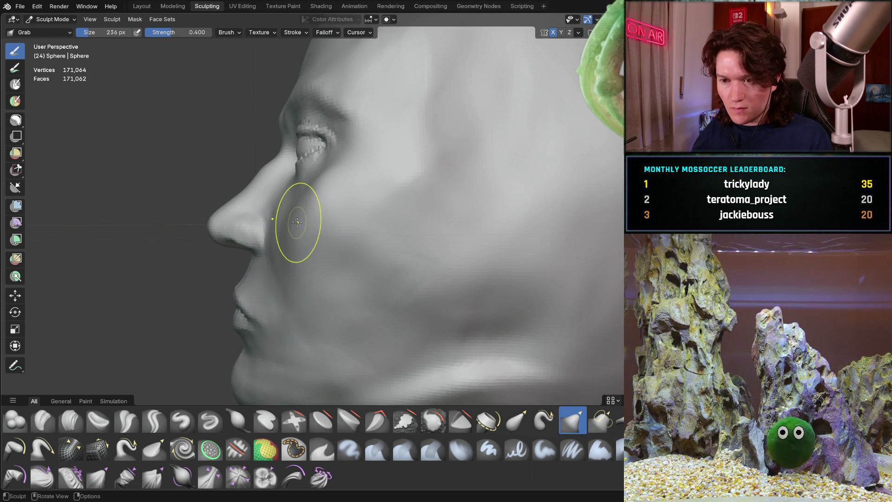
key("f")
scroll(345, 215, "down", 5)
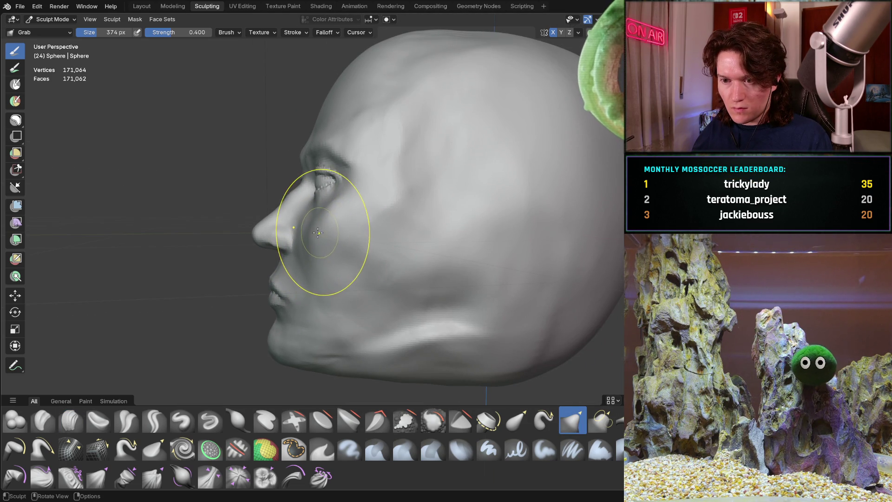
mouse_move(312, 236)
middle_mouse_down()
mouse_move(454, 231)
mouse_move(506, 243)
mouse_move(522, 231)
mouse_move(319, 235)
middle_mouse_up()
scroll(368, 183, "up", 3)
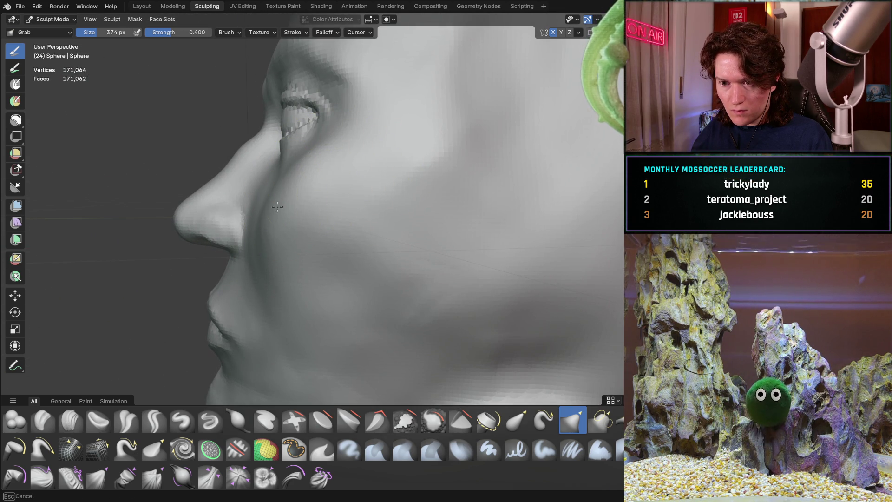
middle_click_drag(281, 232, 301, 239)
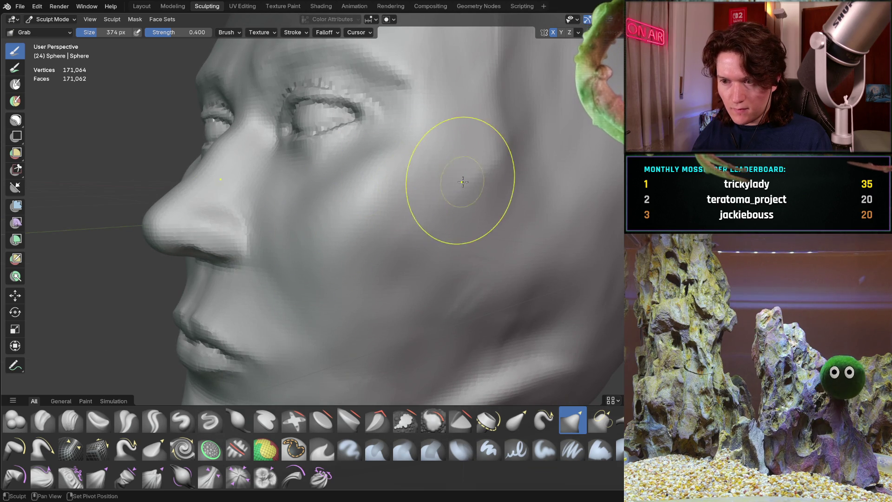
mouse_move(396, 189)
middle_mouse_down()
mouse_move(466, 215)
mouse_move(364, 199)
mouse_move(367, 214)
middle_mouse_up()
scroll(418, 228, "down", 4)
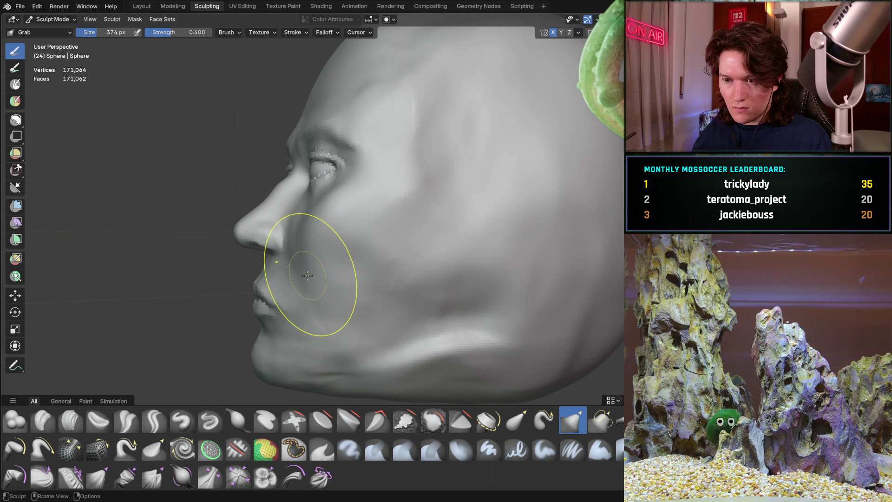
scroll(307, 276, "up", 2)
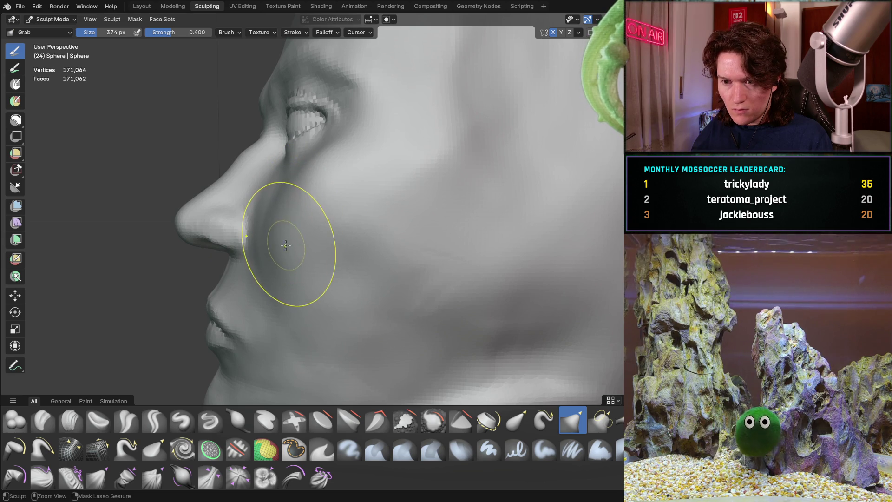
Pull the cheek beside the nose up-left, then down, checking it before picking Clay Strips.
left_click_drag(286, 240, 272, 226)
mouse_move(283, 279)
middle_mouse_down()
mouse_move(297, 265)
mouse_move(278, 259)
mouse_move(559, 177)
middle_mouse_up()
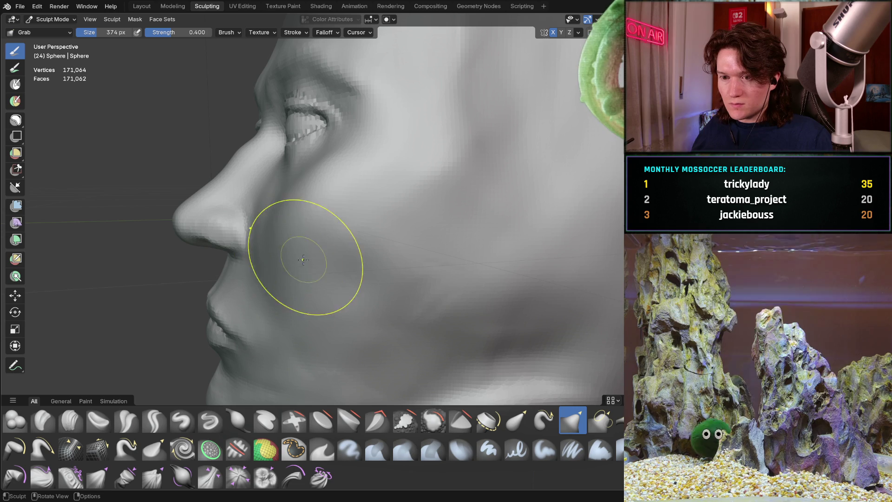
left_click_drag(289, 213, 285, 225)
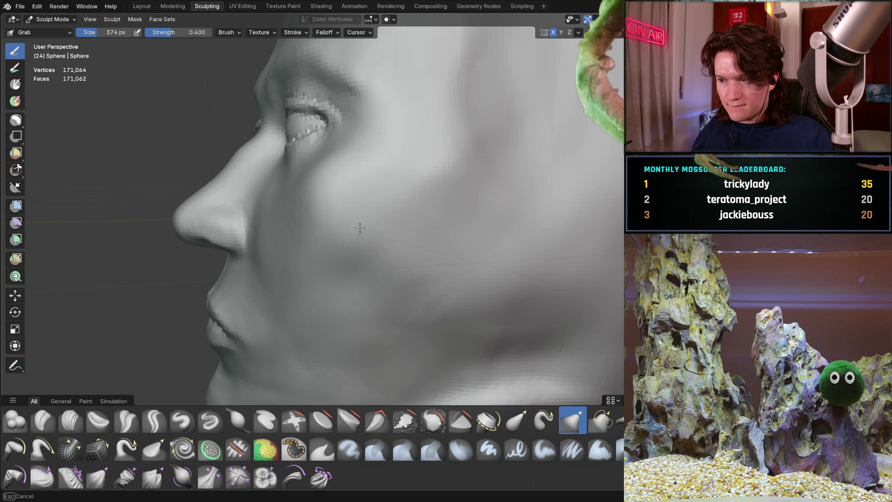
mouse_move(359, 233)
middle_mouse_down()
mouse_move(363, 209)
mouse_move(326, 263)
mouse_move(348, 246)
mouse_move(441, 247)
mouse_move(342, 235)
mouse_move(357, 257)
middle_mouse_up()
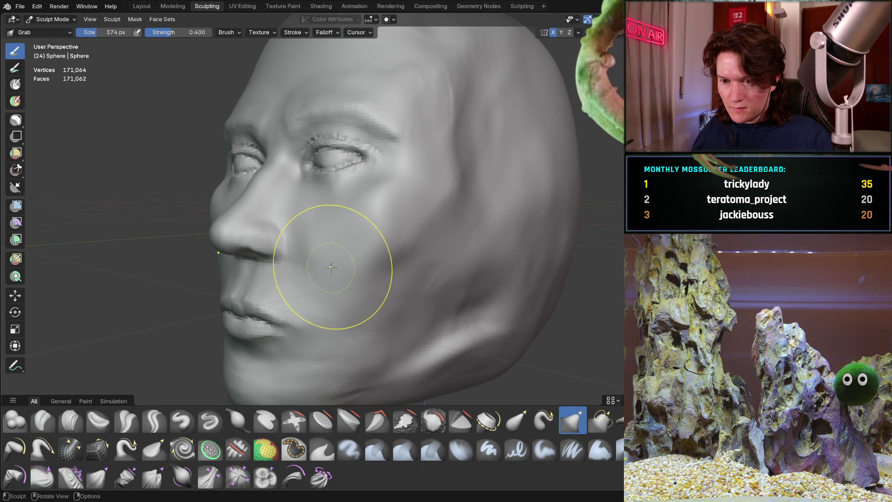
scroll(331, 266, "up", 3)
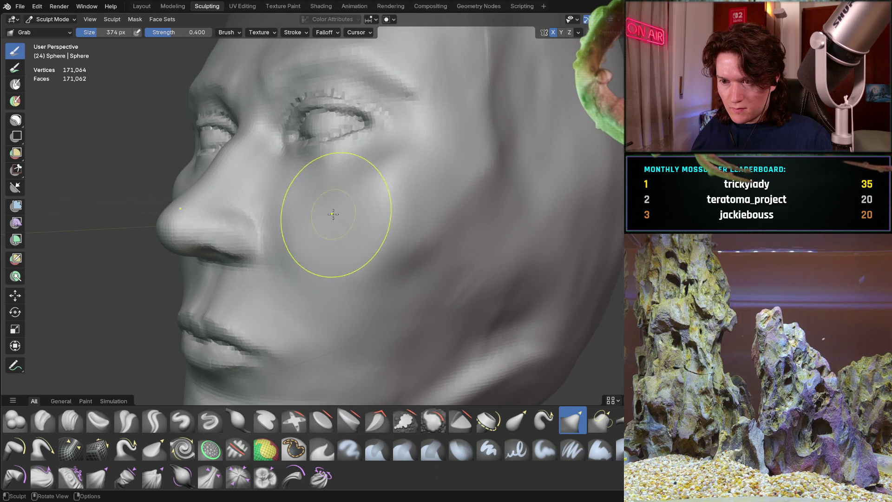
mouse_move(434, 223)
middle_mouse_down()
mouse_move(363, 242)
mouse_move(369, 231)
mouse_move(402, 234)
mouse_move(434, 261)
mouse_move(403, 203)
middle_mouse_up()
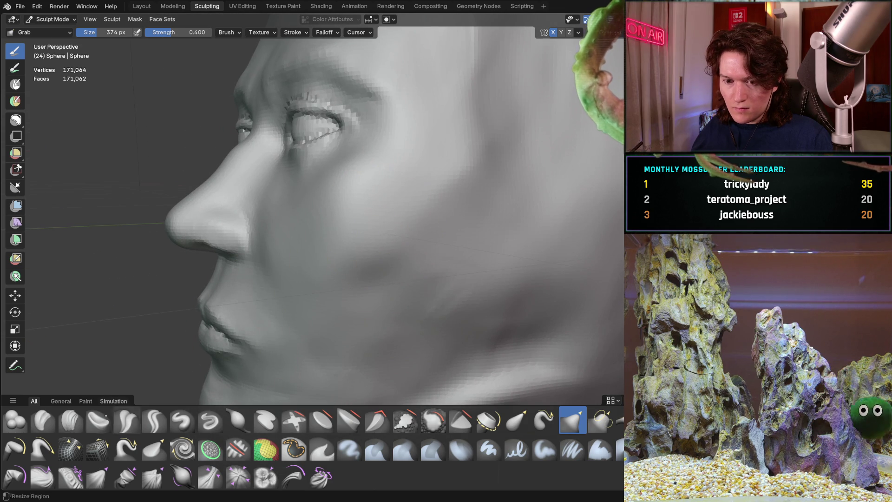
left_click(71, 421)
Set Clay Strips to 242 px and fill in the crease across the cheek.
key("f")
left_click(293, 252)
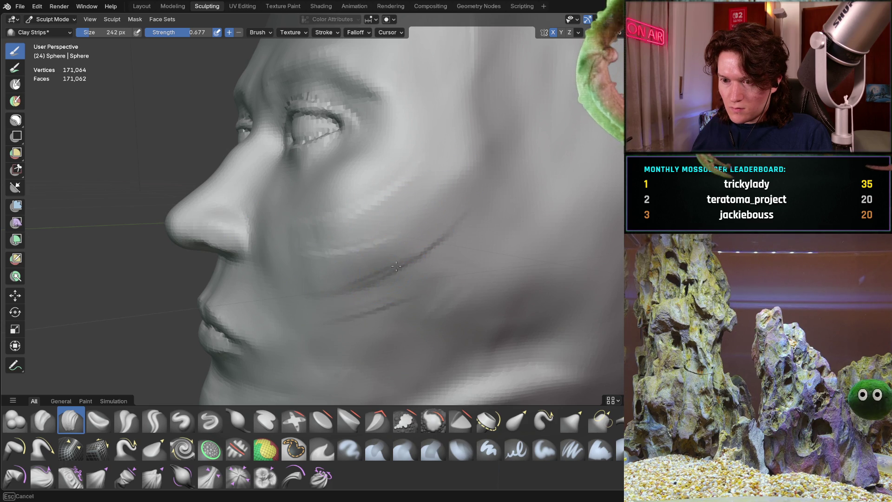
mouse_move(454, 228)
left_mouse_down()
mouse_move(294, 249)
mouse_move(398, 208)
left_mouse_up()
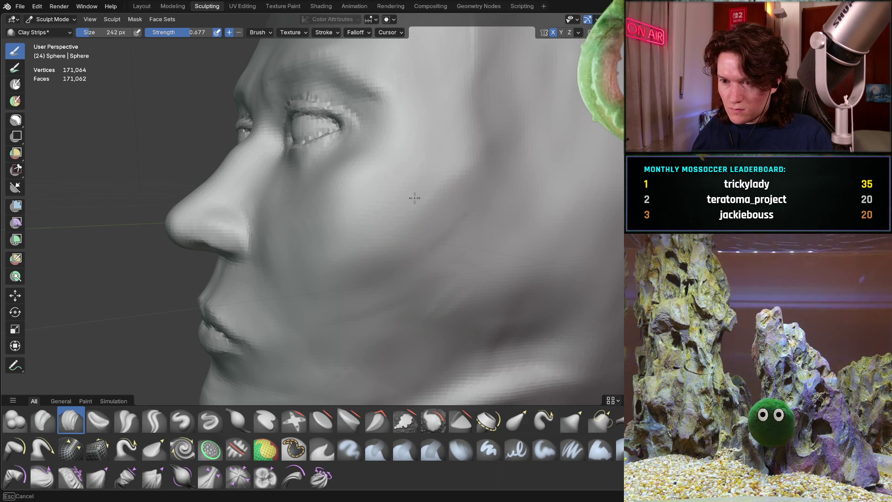
middle_click_drag(363, 242, 448, 200)
scroll(448, 199, "down", 4)
mouse_move(398, 258)
middle_mouse_down()
mouse_move(385, 270)
mouse_move(411, 233)
mouse_move(385, 236)
mouse_move(392, 224)
mouse_move(415, 224)
mouse_move(343, 211)
mouse_move(371, 240)
mouse_move(395, 237)
middle_mouse_up()
scroll(400, 225, "up", 3)
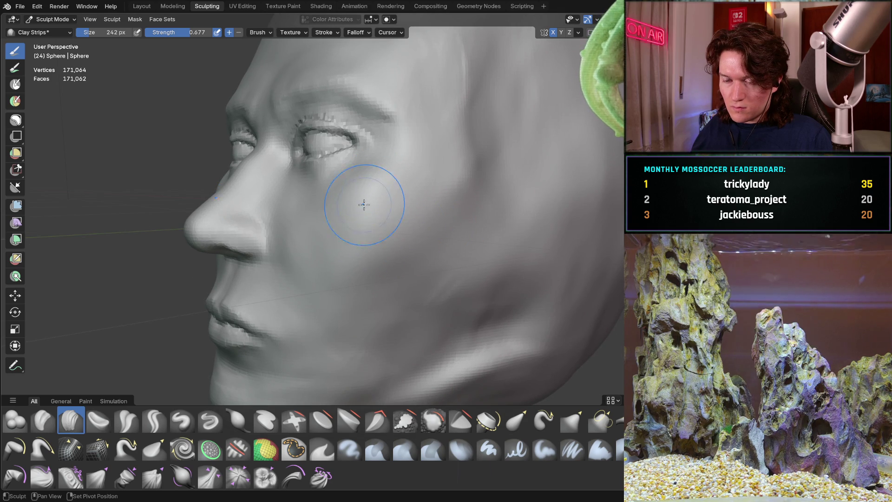
mouse_move(376, 257)
middle_mouse_down()
mouse_move(511, 211)
mouse_move(510, 225)
mouse_move(392, 247)
mouse_move(454, 195)
mouse_move(438, 189)
mouse_move(389, 205)
mouse_move(423, 213)
mouse_move(362, 197)
middle_mouse_up()
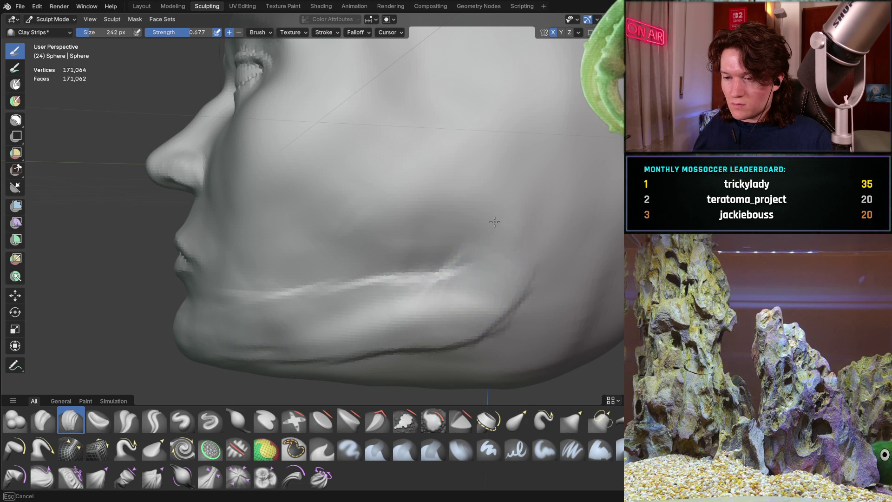
Build a clay ridge along the cheek above the groove.
mouse_move(472, 325)
middle_mouse_down()
mouse_move(468, 179)
mouse_move(408, 275)
mouse_move(439, 239)
mouse_move(372, 266)
mouse_move(369, 300)
mouse_move(447, 307)
mouse_move(474, 293)
mouse_move(442, 284)
mouse_move(438, 296)
mouse_move(379, 299)
middle_mouse_up()
scroll(378, 298, "up", 3)
mouse_move(367, 344)
middle_mouse_down()
mouse_move(339, 309)
mouse_move(314, 308)
middle_mouse_up()
left_click_drag(288, 298, 393, 282)
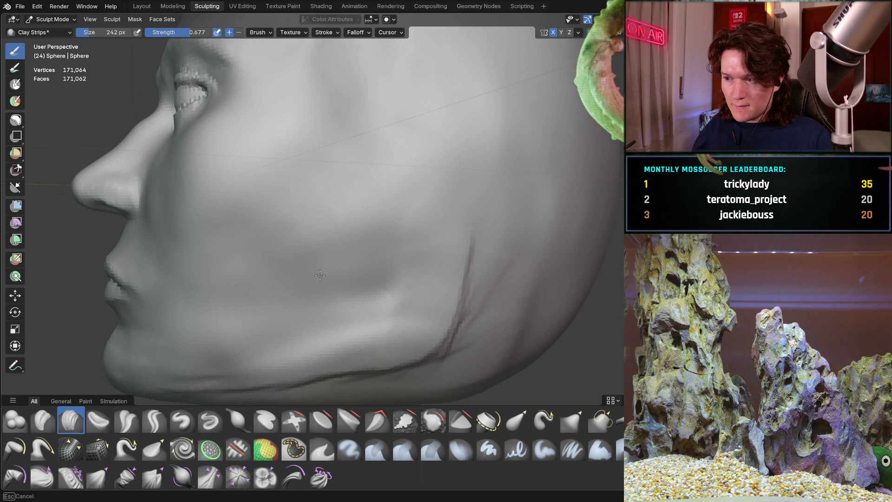
Add clay strips along the underside of the jaw.
middle_click_drag(254, 327, 297, 321)
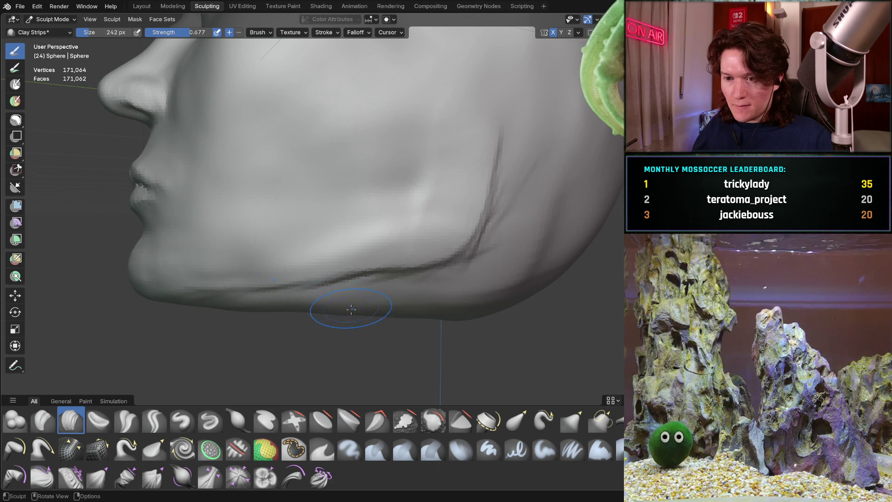
mouse_move(395, 301)
middle_mouse_down()
mouse_move(407, 305)
mouse_move(299, 283)
middle_mouse_up()
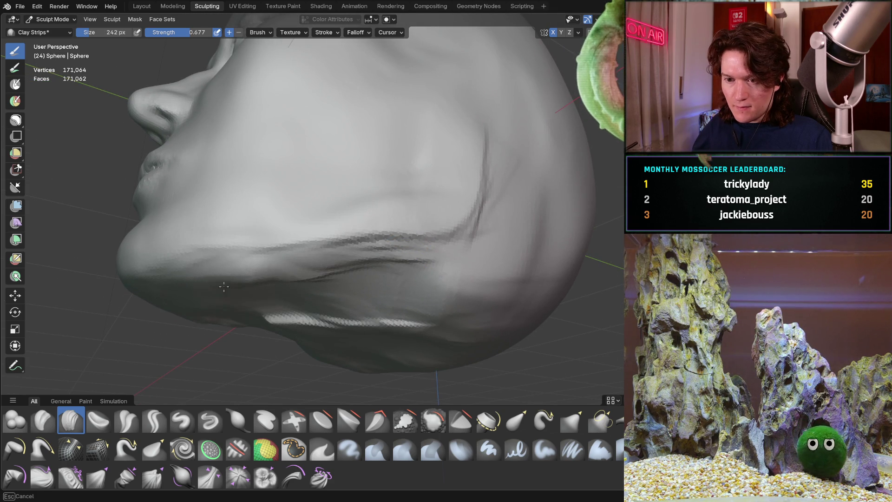
middle_click_drag(229, 290, 294, 282)
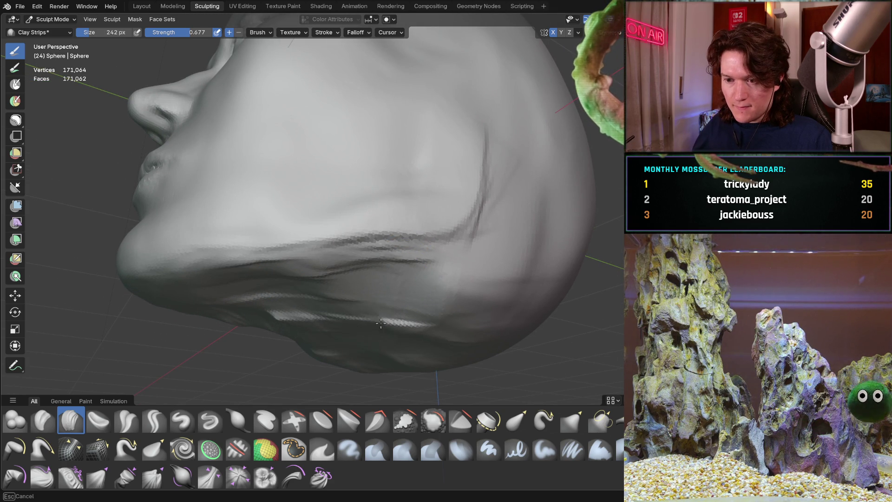
mouse_move(352, 263)
middle_mouse_down()
mouse_move(326, 325)
mouse_move(297, 344)
mouse_move(223, 293)
middle_mouse_up()
mouse_move(224, 292)
left_mouse_down()
mouse_move(218, 306)
mouse_move(230, 325)
mouse_move(279, 372)
mouse_move(310, 347)
mouse_move(294, 280)
left_mouse_up()
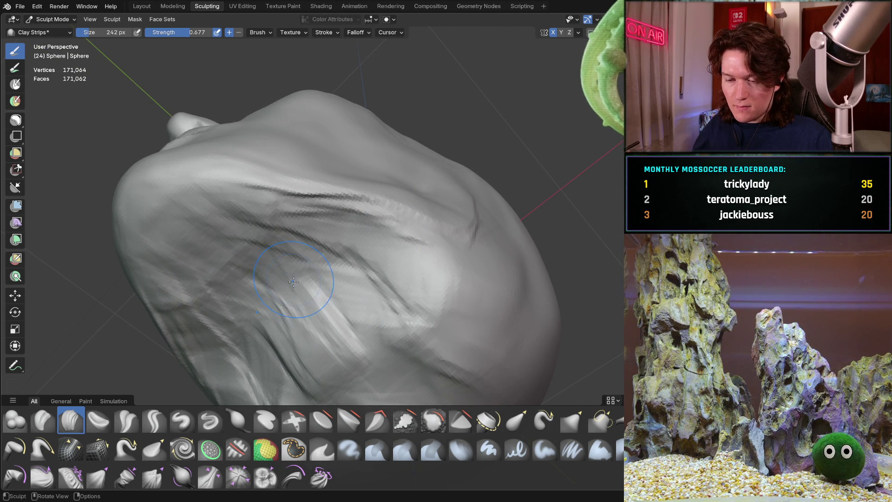
Reshape the jawline with short clay strokes.
mouse_move(342, 351)
middle_mouse_down()
mouse_move(309, 319)
mouse_move(315, 322)
middle_mouse_up()
middle_click_drag(348, 298, 393, 277)
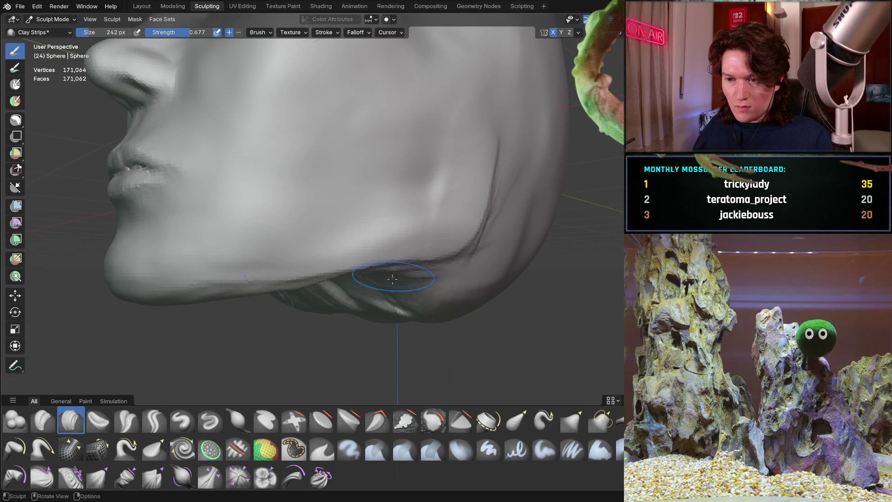
left_click_drag(384, 290, 391, 279)
mouse_move(390, 279)
middle_mouse_down()
mouse_move(326, 315)
mouse_move(402, 233)
middle_mouse_up()
mouse_move(345, 236)
middle_mouse_down()
mouse_move(399, 232)
mouse_move(362, 245)
mouse_move(334, 205)
mouse_move(348, 255)
mouse_move(337, 255)
mouse_move(354, 234)
middle_mouse_up()
scroll(334, 205, "up", 3)
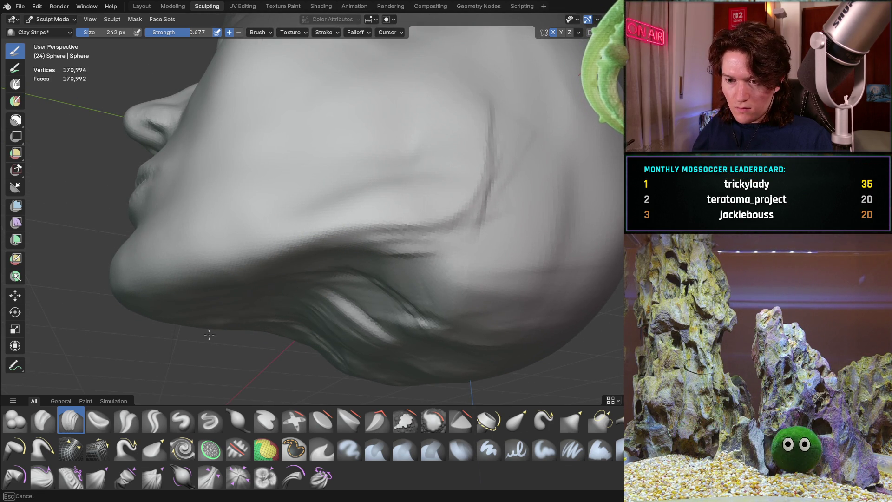
Orbit through low side, profile and frontal views to inspect the jaw and chin.
middle_click_drag(417, 317, 211, 340)
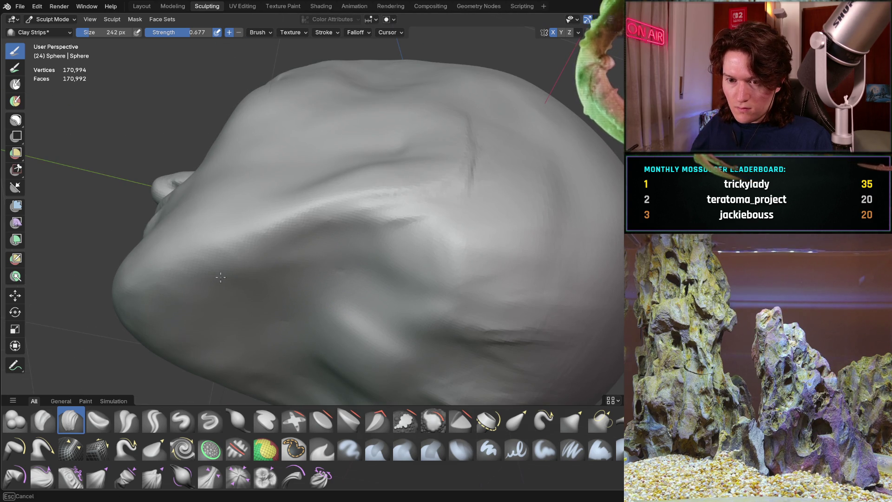
mouse_move(299, 269)
middle_mouse_down()
mouse_move(317, 311)
mouse_move(489, 162)
middle_mouse_up()
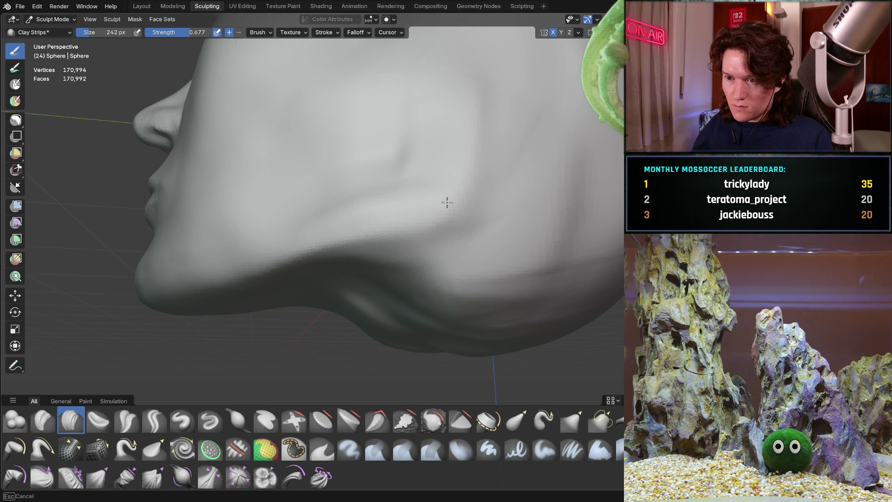
mouse_move(334, 151)
middle_mouse_down()
mouse_move(367, 189)
mouse_move(371, 241)
mouse_move(455, 210)
middle_mouse_up()
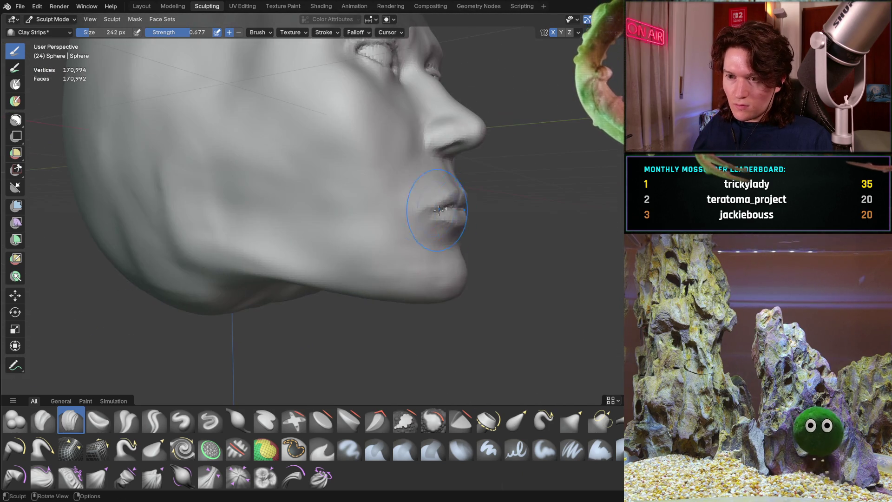
scroll(402, 209, "down", 4)
mouse_move(348, 219)
middle_mouse_down()
mouse_move(325, 251)
mouse_move(335, 232)
mouse_move(319, 226)
mouse_move(349, 209)
mouse_move(340, 232)
mouse_move(358, 223)
mouse_move(329, 249)
mouse_move(351, 253)
middle_mouse_up()
mouse_move(350, 330)
middle_mouse_down()
mouse_move(318, 259)
mouse_move(392, 279)
mouse_move(323, 260)
middle_mouse_up()
scroll(371, 274, "down", 4)
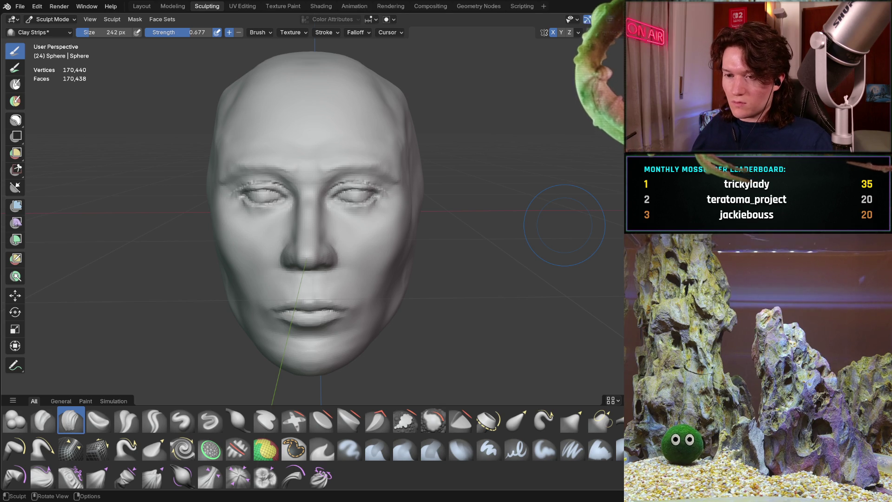
Tilt and rotate the view of the head and switch to the Grab brush.
mouse_move(279, 223)
middle_mouse_down()
mouse_move(289, 263)
mouse_move(300, 270)
middle_mouse_up()
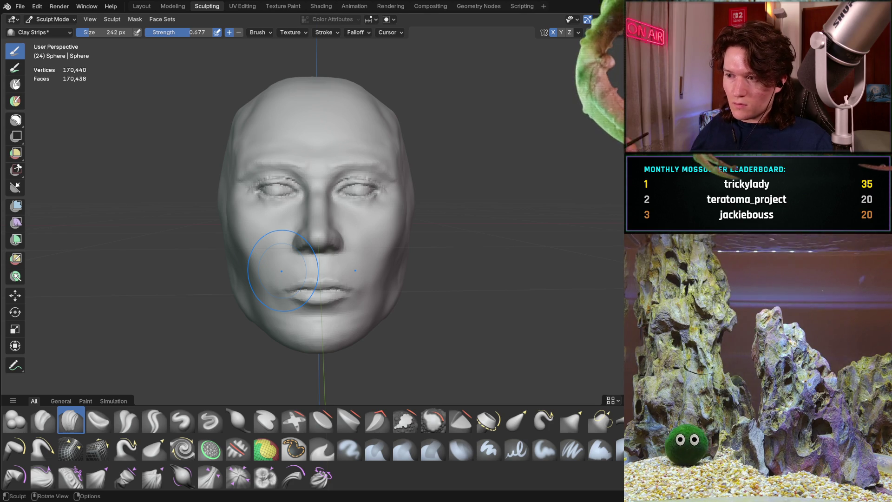
mouse_move(415, 247)
middle_mouse_down()
mouse_move(411, 272)
mouse_move(390, 287)
mouse_move(406, 265)
mouse_move(421, 279)
mouse_move(403, 280)
mouse_move(411, 292)
mouse_move(421, 270)
middle_mouse_up()
key("g")
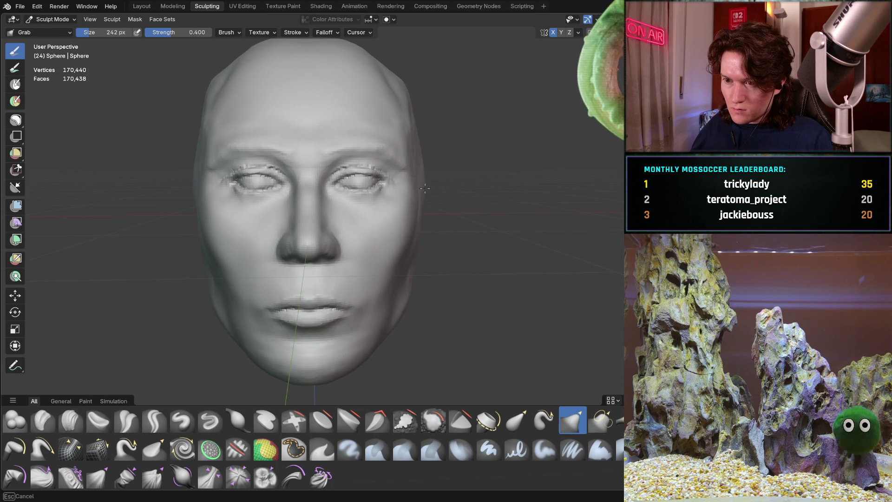
middle_click_drag(434, 171, 367, 187)
Stroke Clay Strips over the side and back of the skull, then undo them.
key("c")
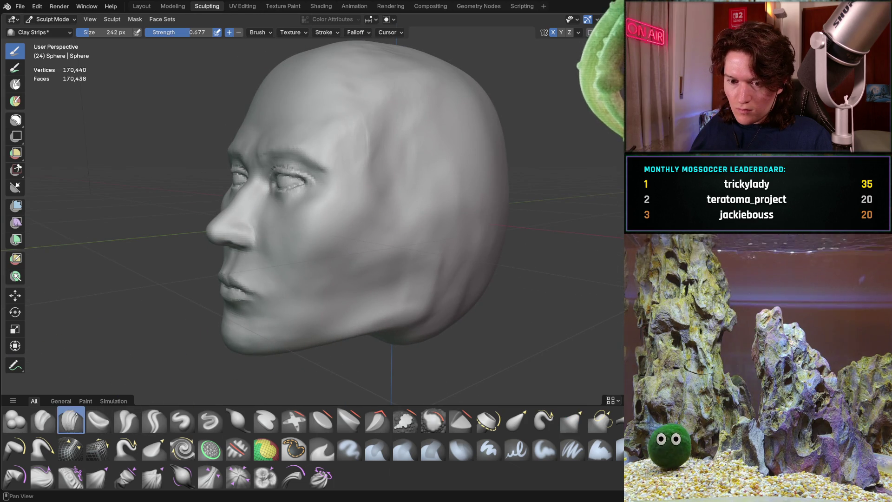
left_click_drag(478, 174, 484, 223)
left_click_drag(446, 107, 471, 172)
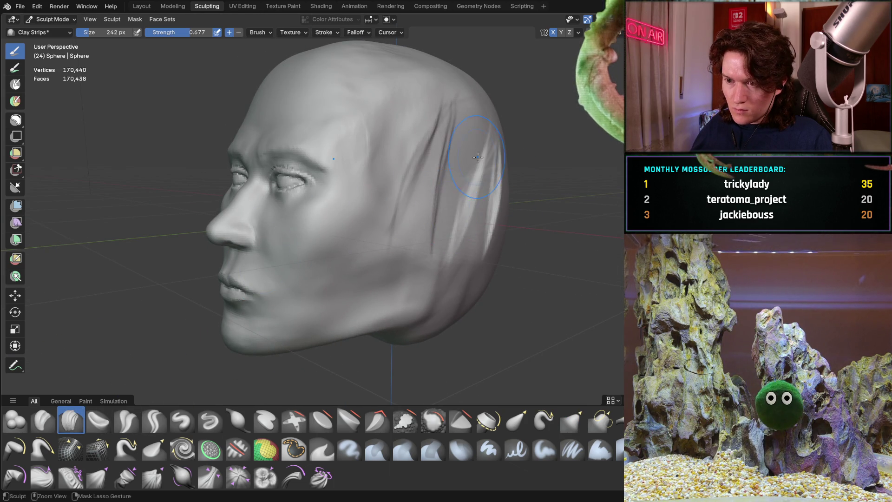
mouse_move(463, 223)
middle_mouse_down()
mouse_move(389, 196)
mouse_move(378, 202)
middle_mouse_up()
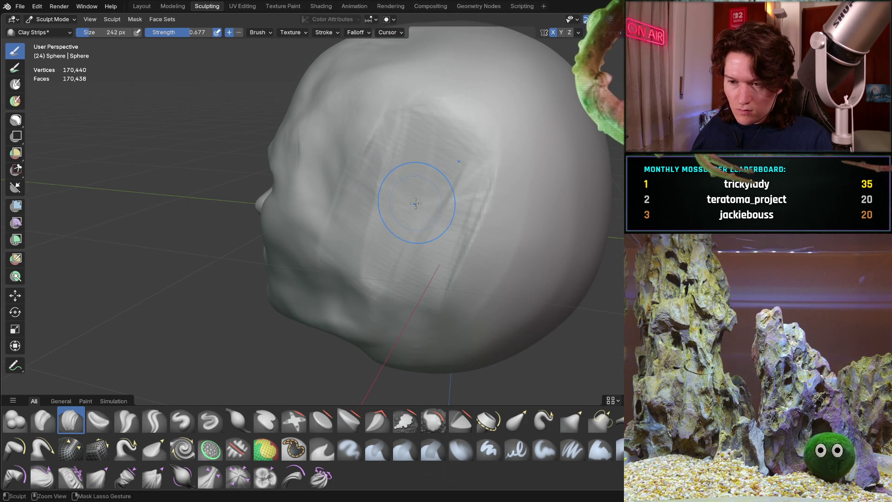
key("ctrl+z")
key("ctrl+z")
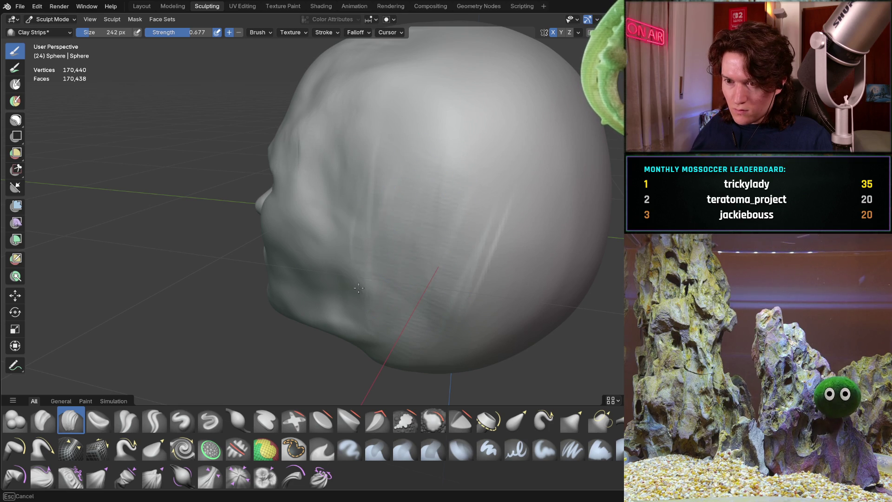
Orbit behind the head and around to its left profile to see the whole head.
middle_click_drag(464, 214, 402, 190)
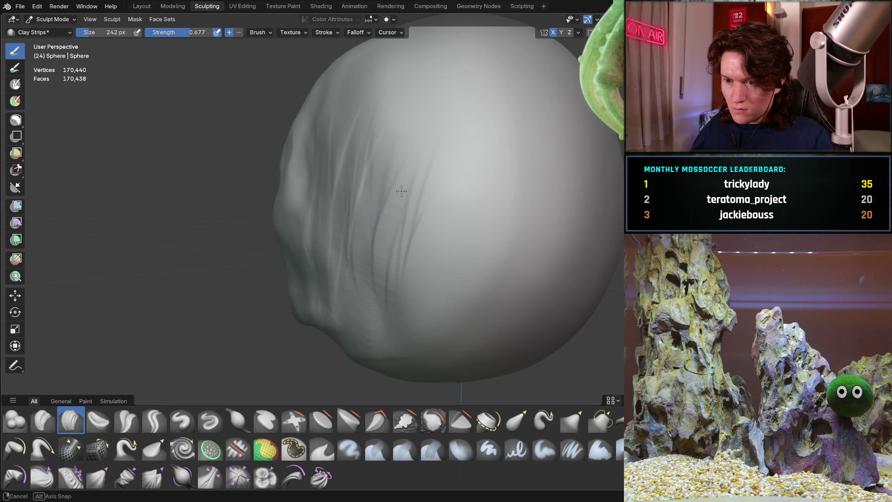
mouse_move(440, 308)
middle_mouse_down()
mouse_move(450, 241)
mouse_move(478, 215)
mouse_move(385, 233)
middle_mouse_up()
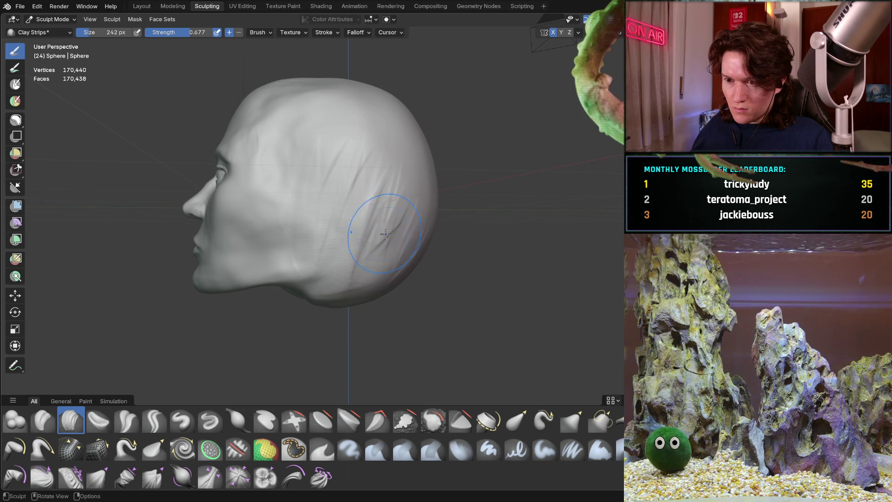
scroll(367, 209, "up", 2)
mouse_move(384, 126)
middle_mouse_down()
mouse_move(389, 175)
mouse_move(398, 150)
mouse_move(371, 241)
mouse_move(380, 235)
mouse_move(402, 259)
mouse_move(355, 261)
mouse_move(363, 264)
middle_mouse_up()
scroll(399, 149, "down", 3)
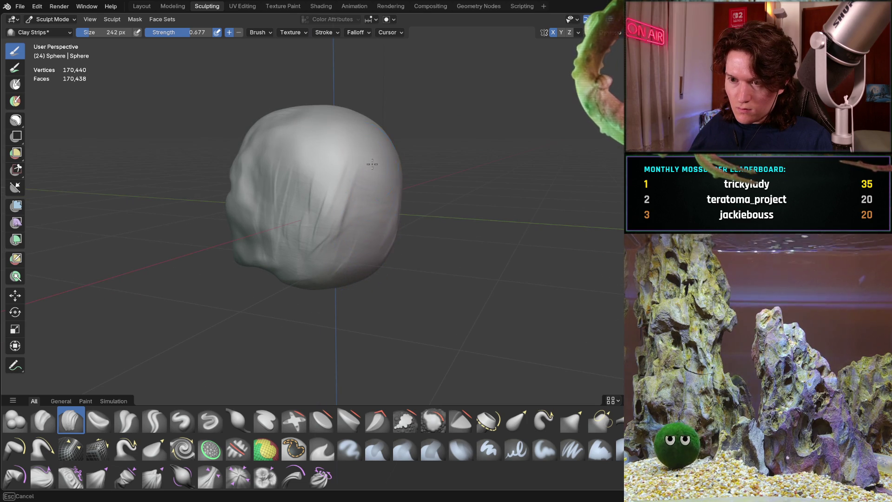
mouse_move(319, 172)
middle_mouse_down()
mouse_move(312, 216)
mouse_move(339, 199)
mouse_move(369, 204)
mouse_move(325, 209)
mouse_move(361, 235)
mouse_move(370, 229)
mouse_move(370, 249)
middle_mouse_up()
scroll(294, 209, "up", 5)
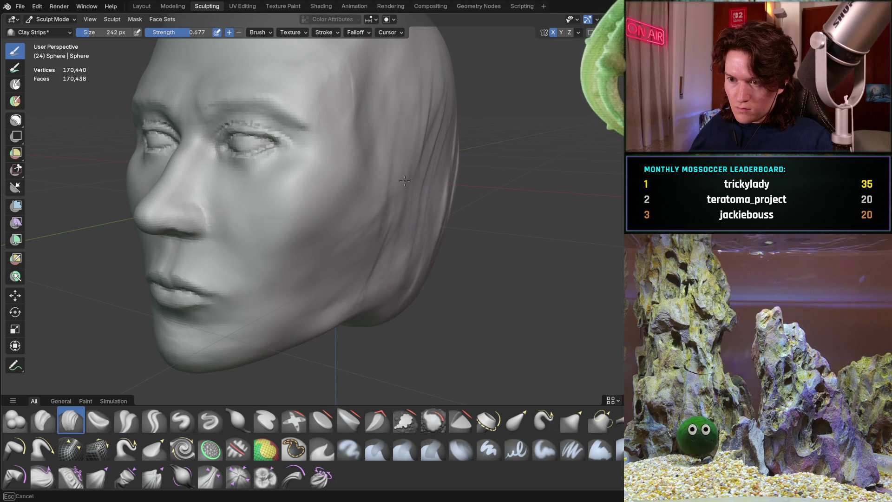
Orbit fully around the head, including underneath, front and back, to check its shape.
middle_click_drag(465, 161, 375, 136)
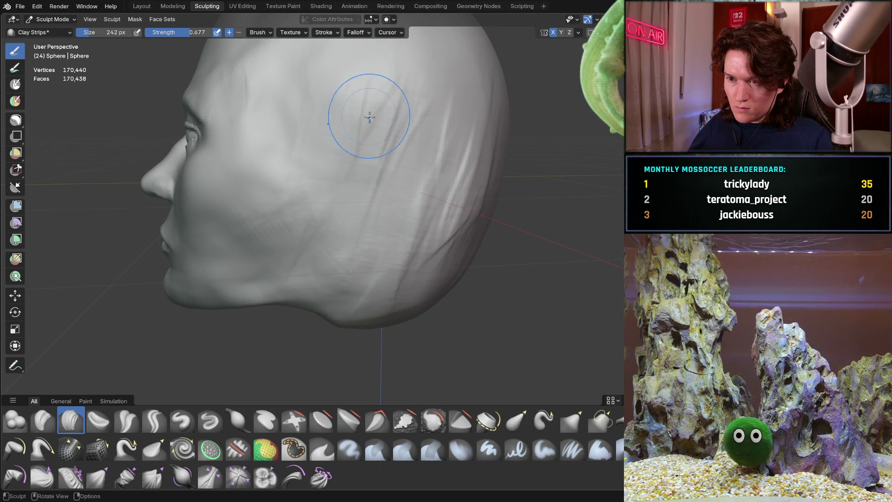
middle_click_drag(375, 99, 353, 188)
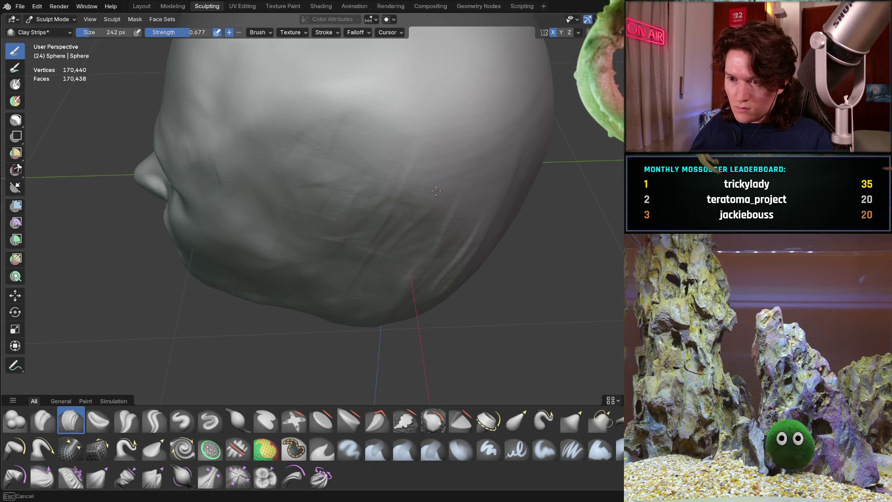
middle_click_drag(482, 195, 514, 144)
scroll(403, 213, "down", 3)
mouse_move(349, 184)
middle_mouse_down()
mouse_move(414, 172)
mouse_move(367, 155)
middle_mouse_up()
mouse_move(414, 209)
middle_mouse_down()
mouse_move(342, 199)
mouse_move(314, 182)
middle_mouse_up()
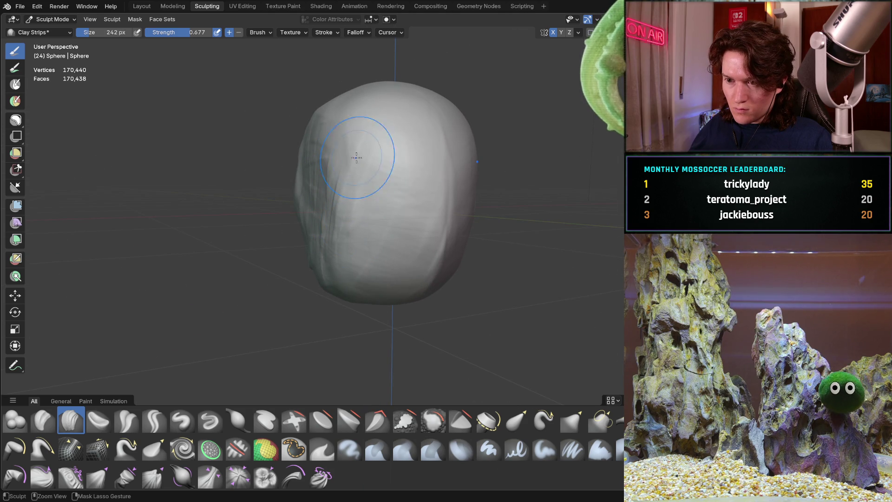
middle_click_drag(448, 190, 358, 170)
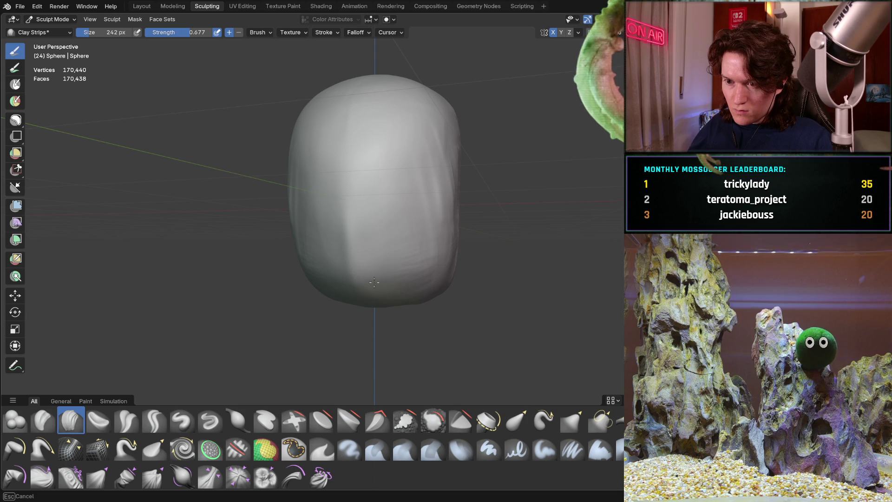
middle_click_drag(362, 185, 311, 211)
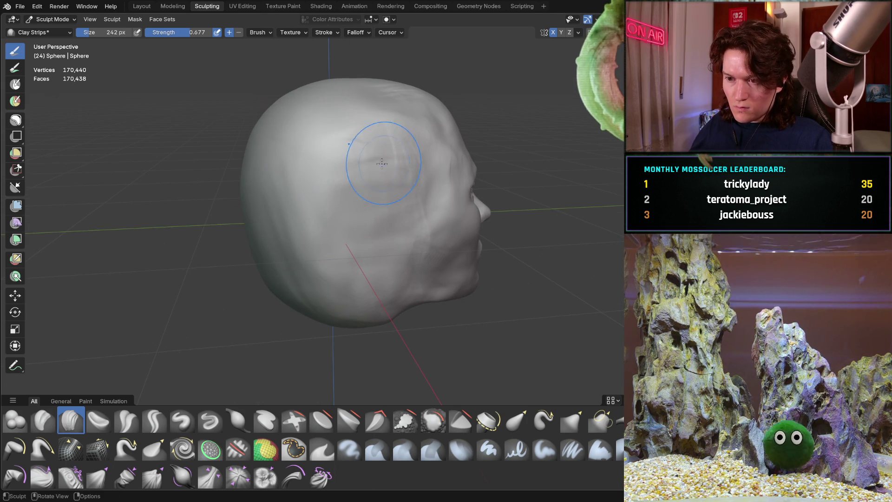
mouse_move(399, 254)
middle_mouse_down()
mouse_move(330, 206)
mouse_move(376, 236)
mouse_move(386, 202)
mouse_move(358, 235)
mouse_move(381, 275)
mouse_move(352, 274)
mouse_move(349, 226)
middle_mouse_up()
Turn to a frontal view of the face and shrink the brush to 164 px.
scroll(384, 186, "up", 3)
scroll(393, 199, "down", 3)
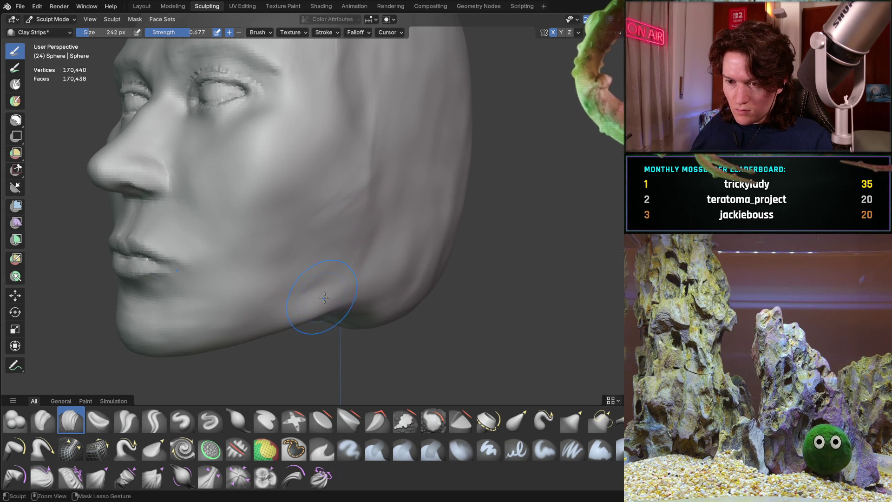
mouse_move(346, 300)
middle_mouse_down()
mouse_move(355, 234)
mouse_move(293, 256)
mouse_move(338, 246)
middle_mouse_up()
scroll(349, 279, "down", 3)
scroll(338, 246, "up", 2)
middle_click_drag(378, 223, 382, 238)
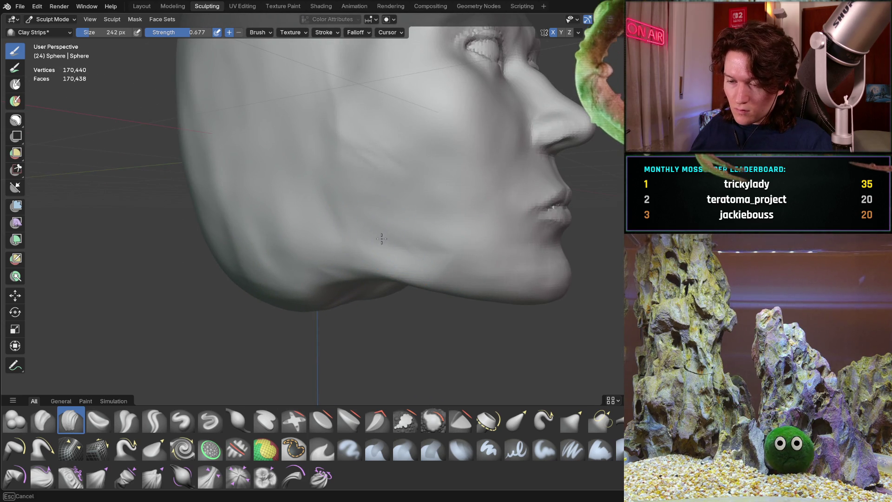
key("f")
left_click(423, 244)
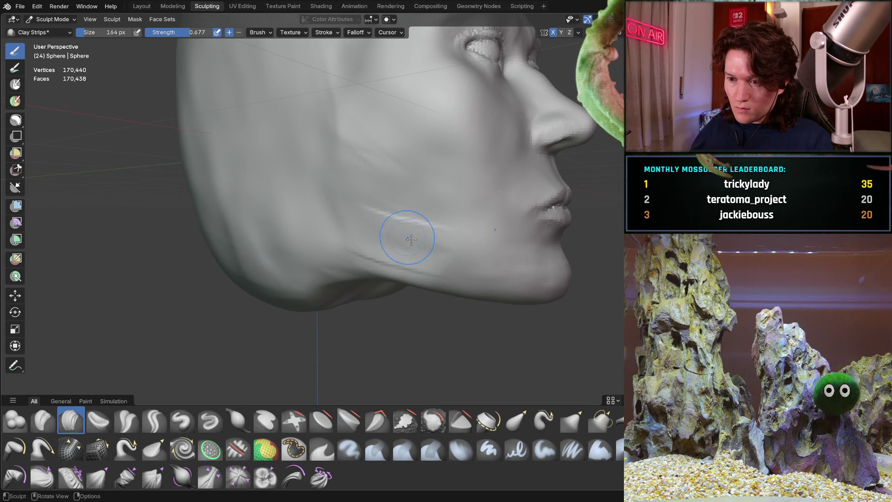
Deepen the crease along the jawline and inspect it from below and the front.
left_click_drag(342, 219, 321, 197)
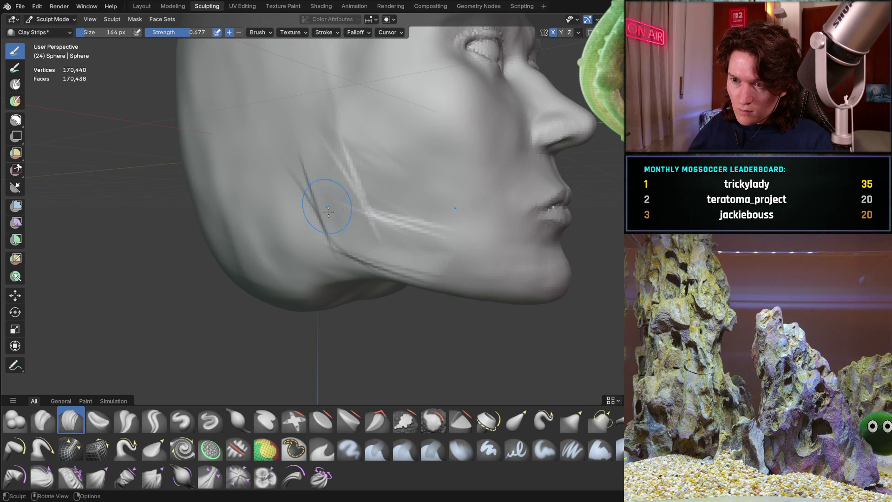
middle_click_drag(346, 181, 384, 186)
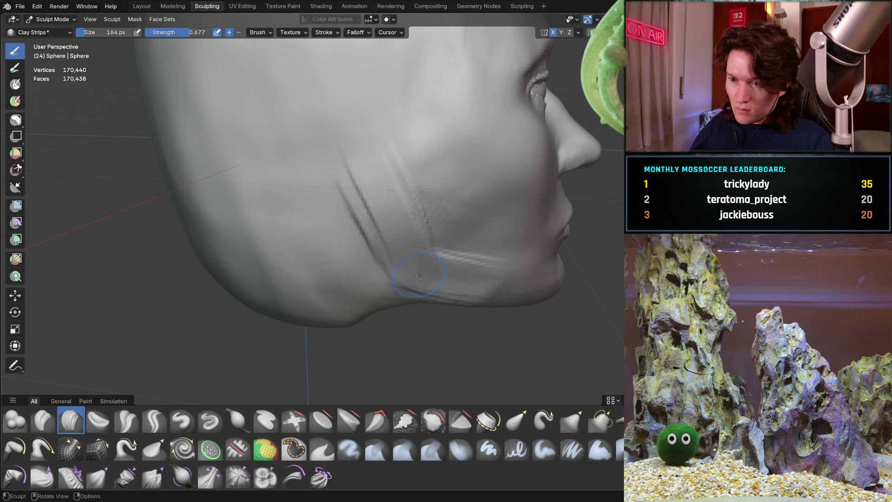
mouse_move(418, 283)
middle_mouse_down()
mouse_move(306, 247)
mouse_move(319, 233)
mouse_move(311, 254)
mouse_move(279, 255)
mouse_move(344, 253)
middle_mouse_up()
mouse_move(465, 287)
middle_mouse_down()
mouse_move(455, 261)
mouse_move(466, 225)
mouse_move(417, 243)
mouse_move(412, 205)
middle_mouse_up()
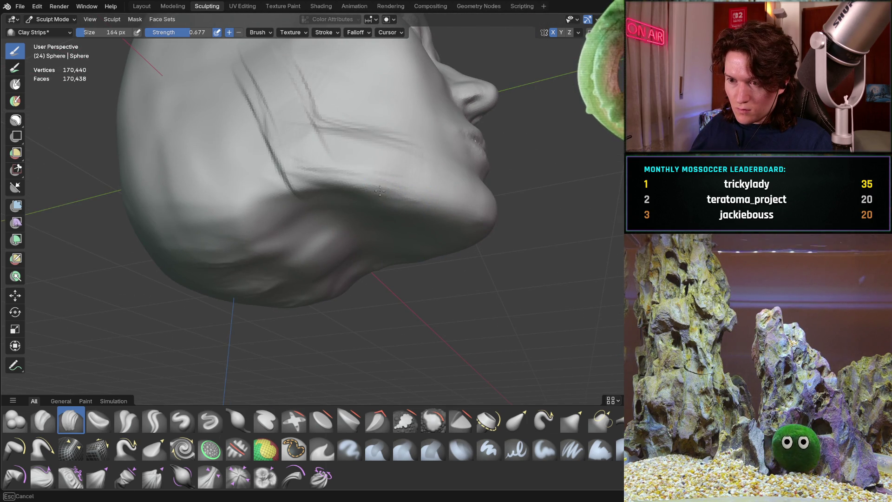
mouse_move(333, 187)
middle_mouse_down()
mouse_move(365, 183)
mouse_move(342, 205)
mouse_move(300, 197)
mouse_move(329, 179)
mouse_move(272, 219)
mouse_move(279, 199)
mouse_move(353, 190)
mouse_move(328, 210)
mouse_move(343, 227)
mouse_move(418, 242)
mouse_move(395, 235)
middle_mouse_up()
Add Clay Strips strokes along the jaw, checking it from the right side and in profile.
middle_click_drag(346, 249, 287, 226)
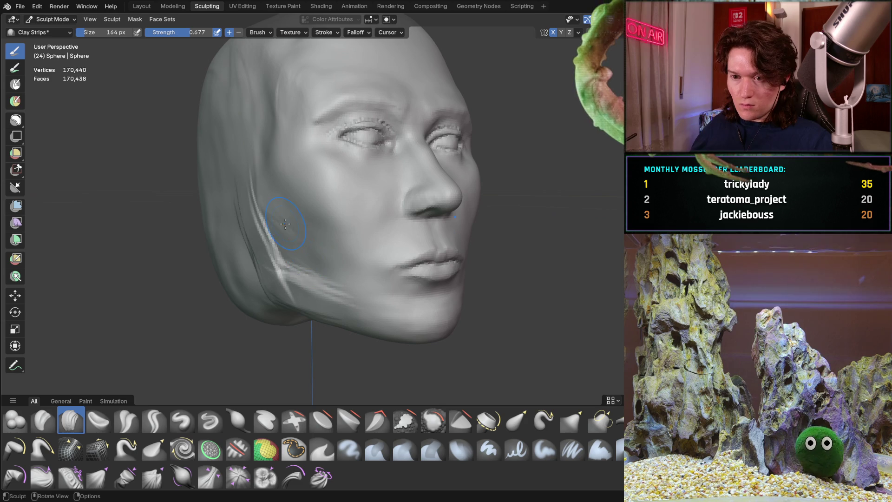
mouse_move(254, 188)
left_mouse_down()
mouse_move(260, 381)
mouse_move(232, 298)
left_mouse_up()
middle_click_drag(215, 239, 195, 244)
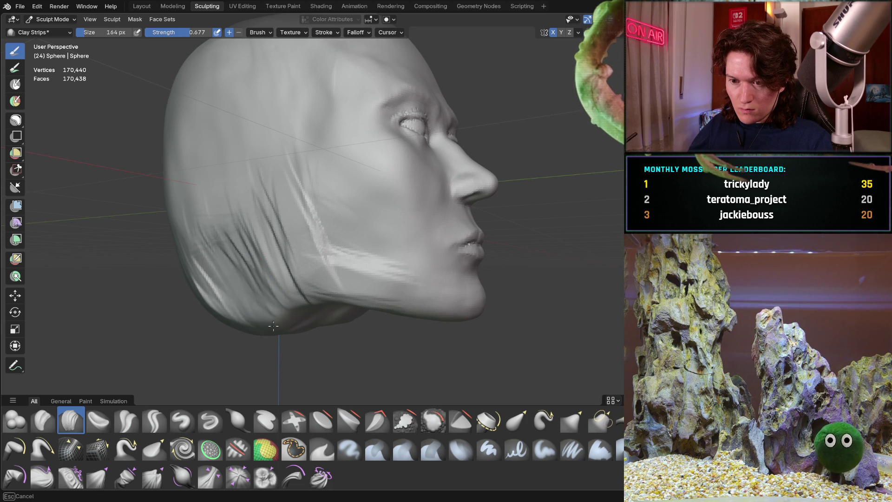
left_click_drag(270, 324, 207, 295)
mouse_move(207, 295)
middle_mouse_down()
mouse_move(259, 299)
mouse_move(223, 286)
middle_mouse_up()
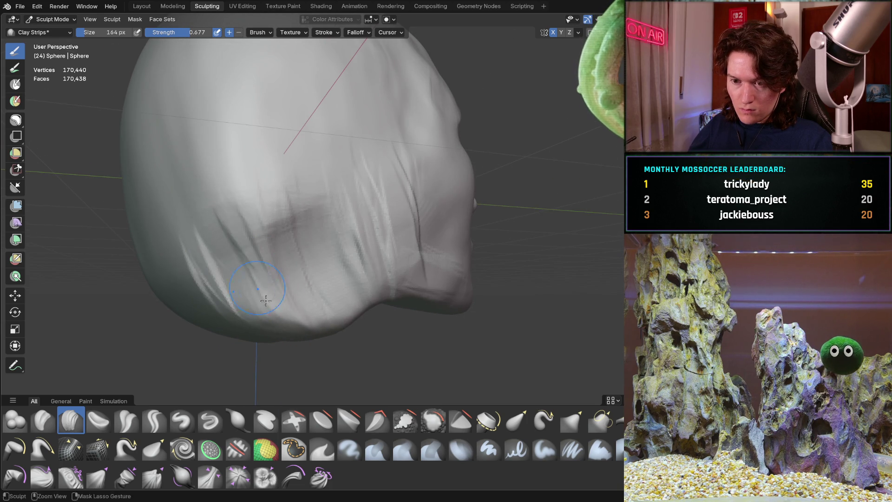
Lay Clay Strips on the head's left side and across the back of the skull.
middle_click_drag(340, 319, 285, 233)
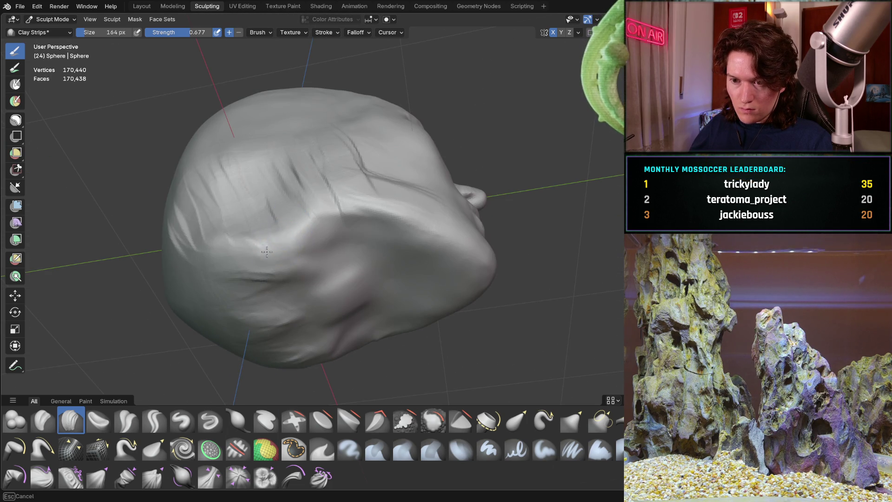
left_click_drag(258, 234, 163, 282)
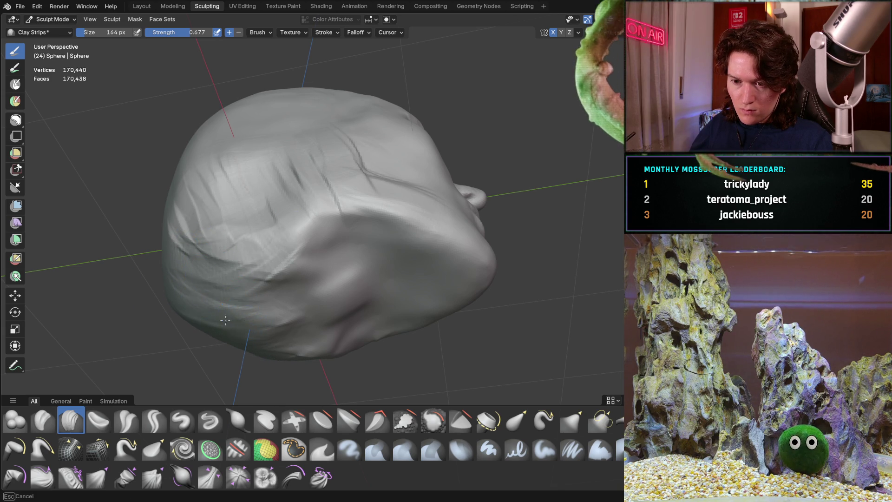
middle_click_drag(183, 303, 237, 167)
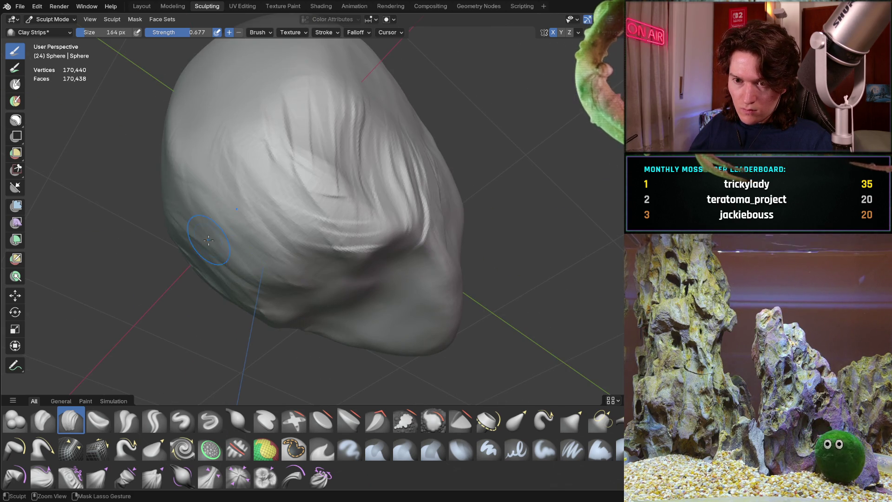
middle_click_drag(184, 156, 253, 255)
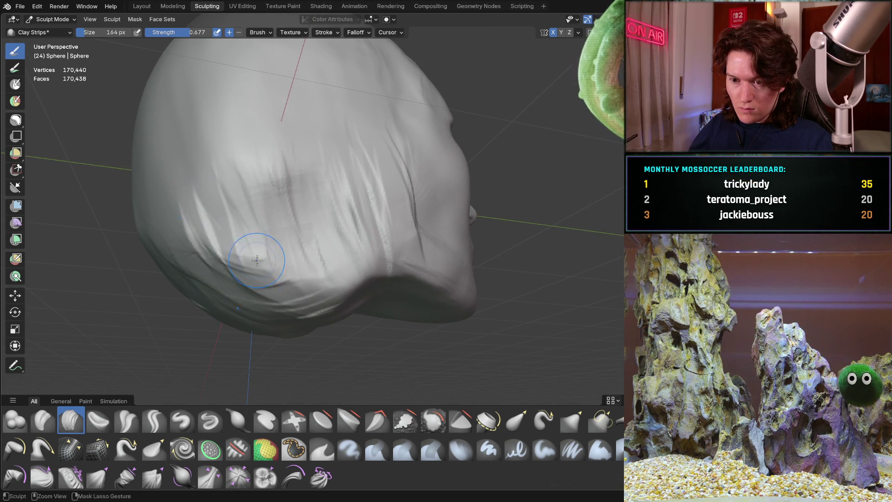
mouse_move(180, 211)
middle_mouse_down()
mouse_move(260, 326)
mouse_move(269, 292)
mouse_move(300, 280)
middle_mouse_up()
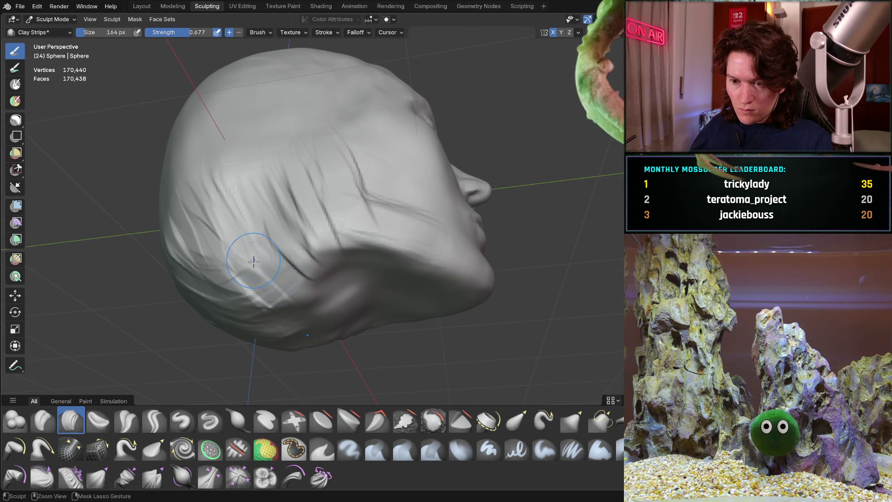
left_click_drag(246, 303, 212, 244)
Add clay strips to the lower back of the head, ending on a front view of the face.
mouse_move(266, 239)
middle_mouse_down()
mouse_move(250, 262)
mouse_move(242, 229)
middle_mouse_up()
mouse_move(368, 246)
middle_mouse_down()
mouse_move(434, 207)
mouse_move(526, 223)
mouse_move(278, 257)
middle_mouse_up()
mouse_move(294, 276)
left_mouse_down()
mouse_move(209, 279)
mouse_move(303, 315)
left_mouse_up()
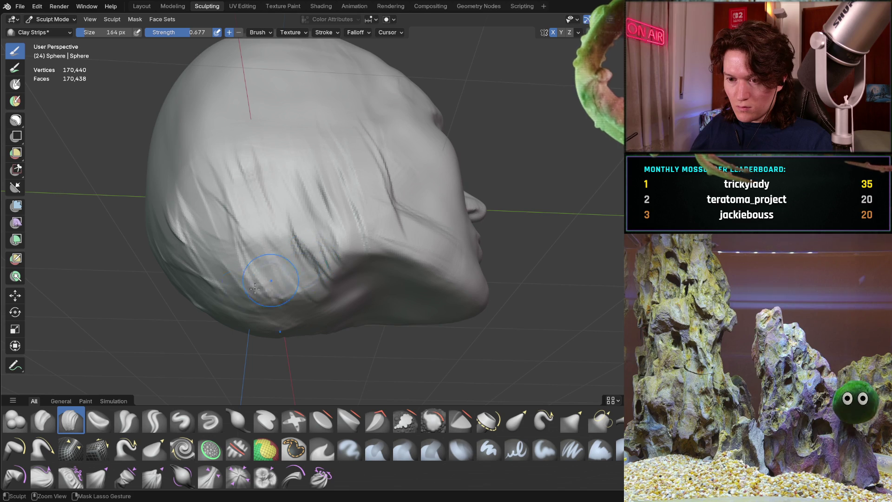
middle_click_drag(310, 275, 290, 243)
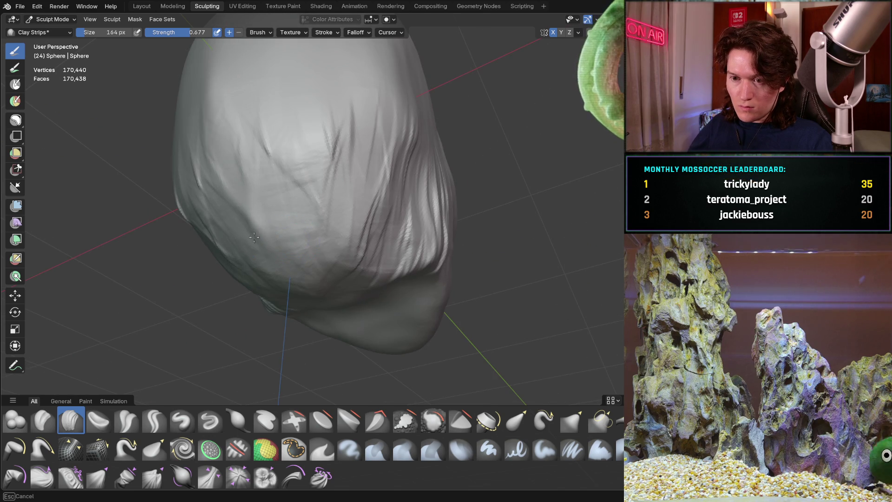
mouse_move(284, 160)
middle_mouse_down()
mouse_move(354, 183)
mouse_move(268, 234)
mouse_move(347, 189)
mouse_move(333, 209)
middle_mouse_up()
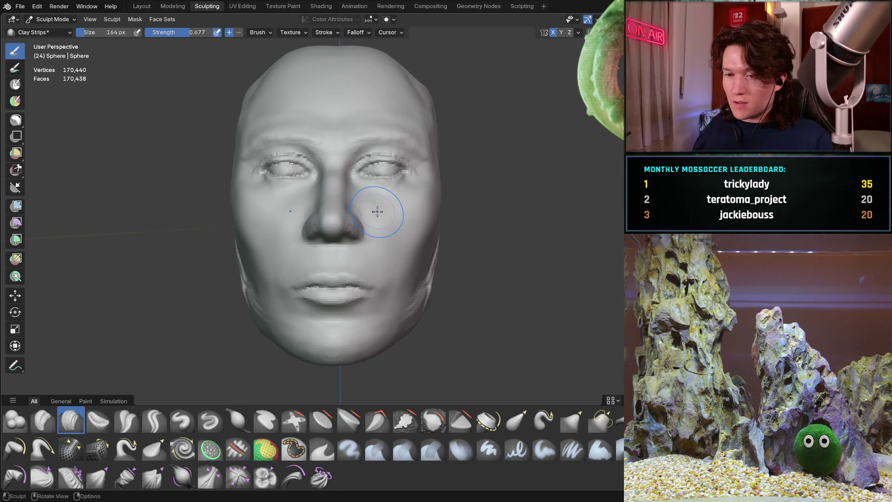
Frame the head in side profile and activate the Rotate tool on All Vertices.
middle_click_drag(376, 259, 331, 253)
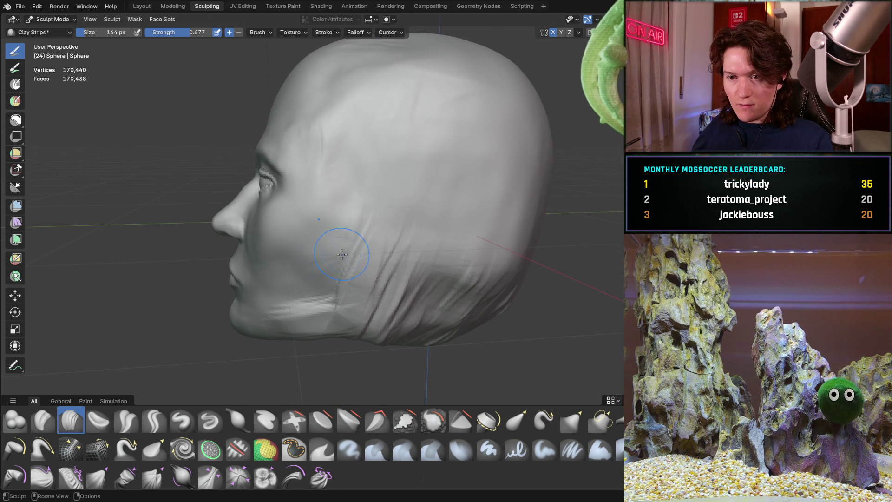
mouse_move(425, 223)
middle_mouse_down()
mouse_move(434, 213)
mouse_move(417, 202)
mouse_move(425, 186)
mouse_move(414, 180)
mouse_move(389, 194)
mouse_move(412, 188)
mouse_move(424, 211)
mouse_move(454, 177)
mouse_move(453, 201)
middle_mouse_up()
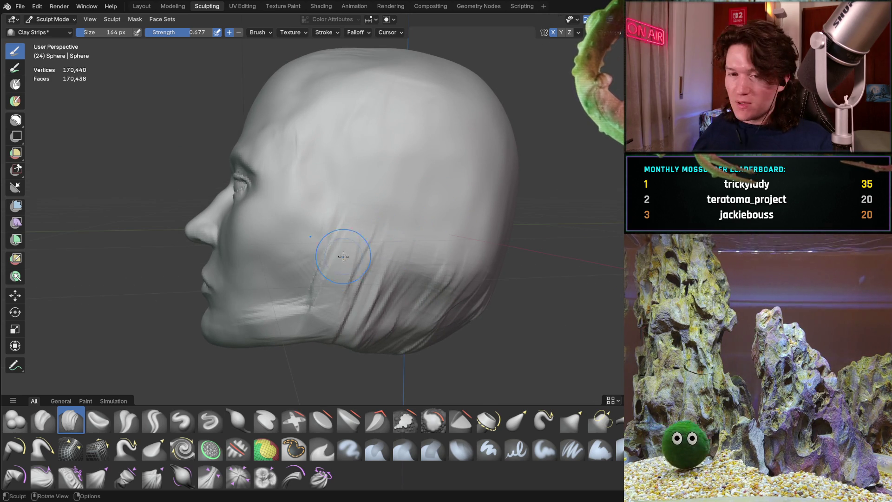
left_click(15, 312)
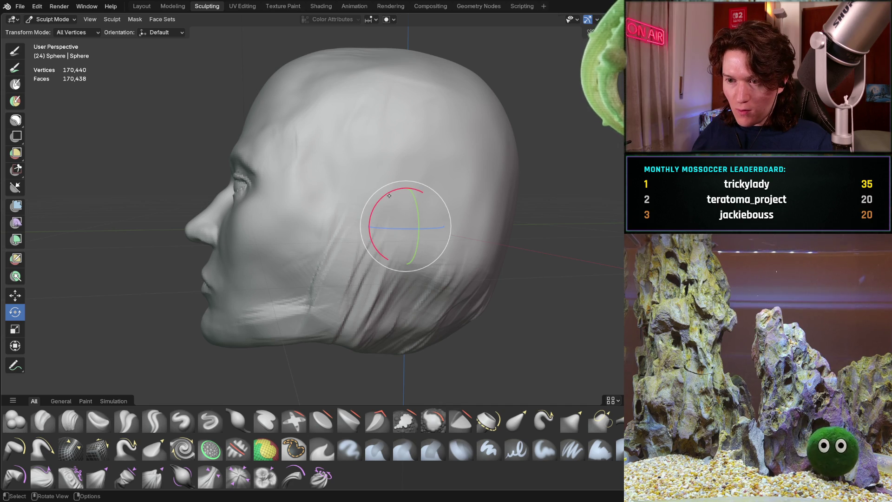
Tilt the whole head about -9.5° on the X axis, checking the posture from several angles.
left_click_drag(390, 193, 355, 202)
mouse_move(355, 202)
middle_mouse_down()
mouse_move(408, 226)
mouse_move(318, 225)
mouse_move(339, 220)
middle_mouse_up()
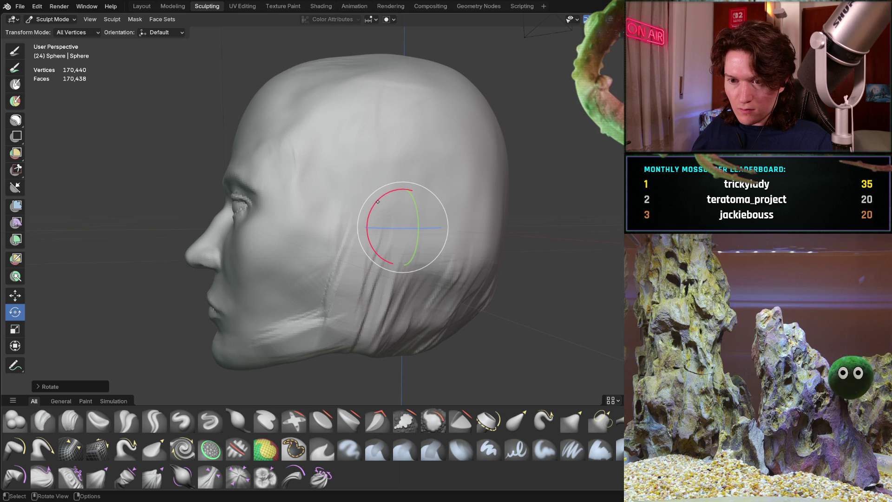
mouse_move(377, 201)
left_mouse_down()
mouse_move(371, 205)
mouse_move(381, 192)
left_mouse_up()
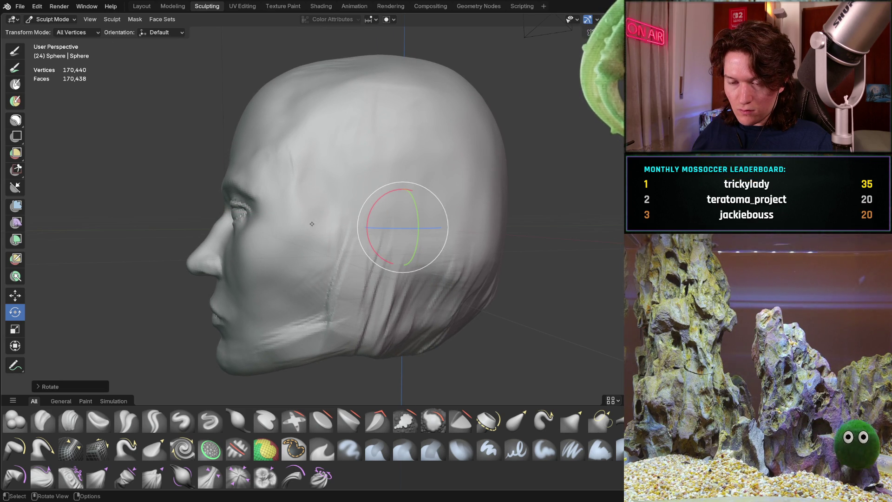
mouse_move(326, 228)
middle_mouse_down()
mouse_move(394, 224)
mouse_move(383, 202)
mouse_move(390, 202)
mouse_move(376, 192)
mouse_move(371, 205)
mouse_move(446, 160)
mouse_move(576, 35)
middle_mouse_up()
middle_click_drag(284, 307, 238, 364)
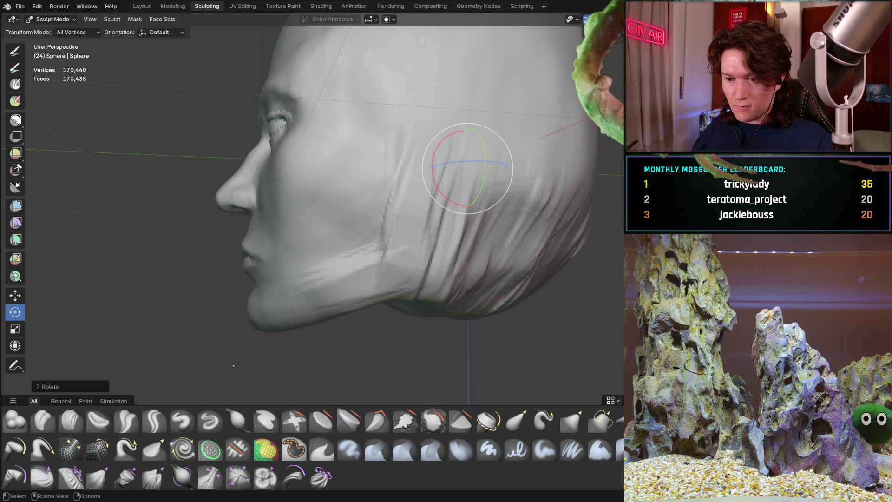
key("g")
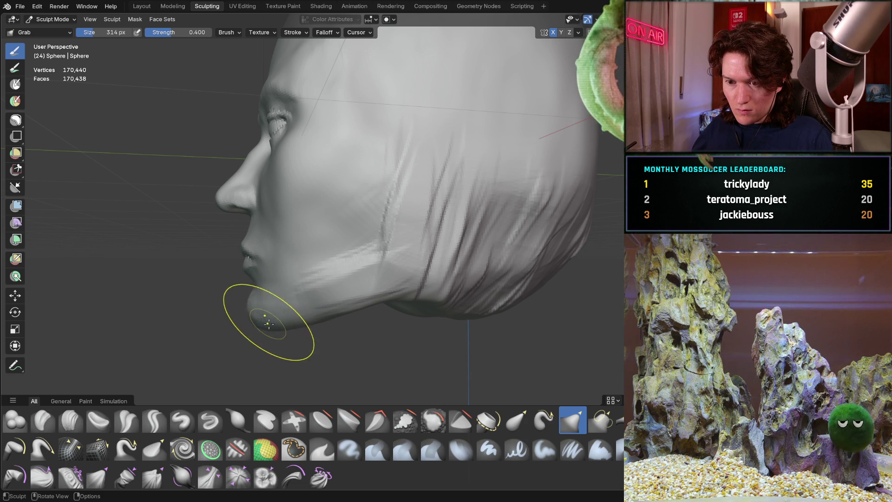
Pull the jaw, chin and cheek outward with the Grab brush into a stronger shape.
left_click_drag(357, 292, 349, 307)
left_click_drag(410, 248, 414, 209)
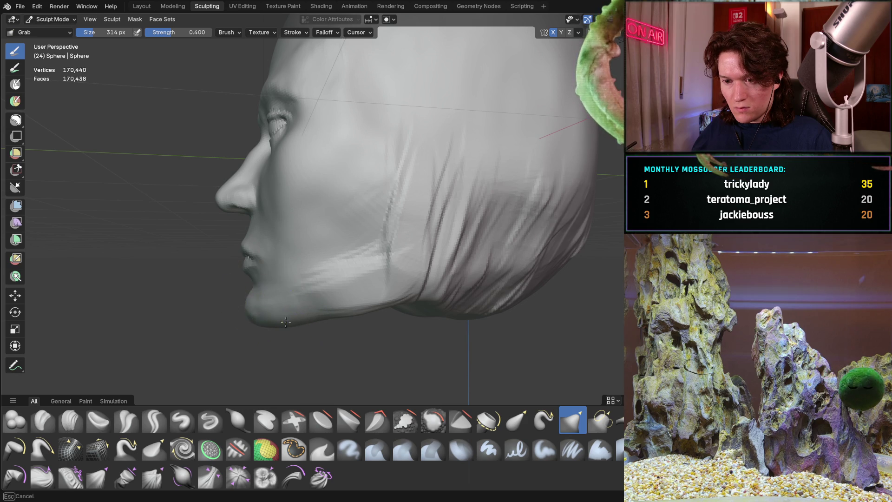
mouse_move(359, 279)
middle_mouse_down()
mouse_move(472, 258)
mouse_move(398, 219)
mouse_move(422, 205)
mouse_move(367, 231)
mouse_move(456, 220)
mouse_move(355, 230)
mouse_move(379, 219)
mouse_move(303, 203)
mouse_move(288, 226)
mouse_move(461, 215)
mouse_move(303, 212)
mouse_move(378, 214)
mouse_move(420, 226)
middle_mouse_up()
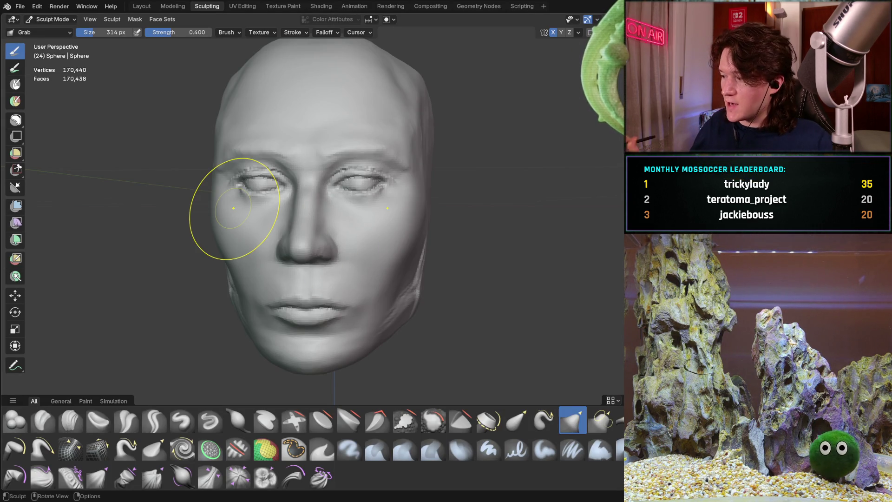
Orbit to a side-on view of the face and zoom in close on the eye.
middle_click_drag(295, 235, 246, 239)
middle_click_drag(287, 215, 299, 209)
scroll(311, 195, "up", 3)
mouse_move(325, 173)
middle_mouse_down()
mouse_move(297, 226)
mouse_move(339, 207)
middle_mouse_up()
scroll(309, 223, "up", 3)
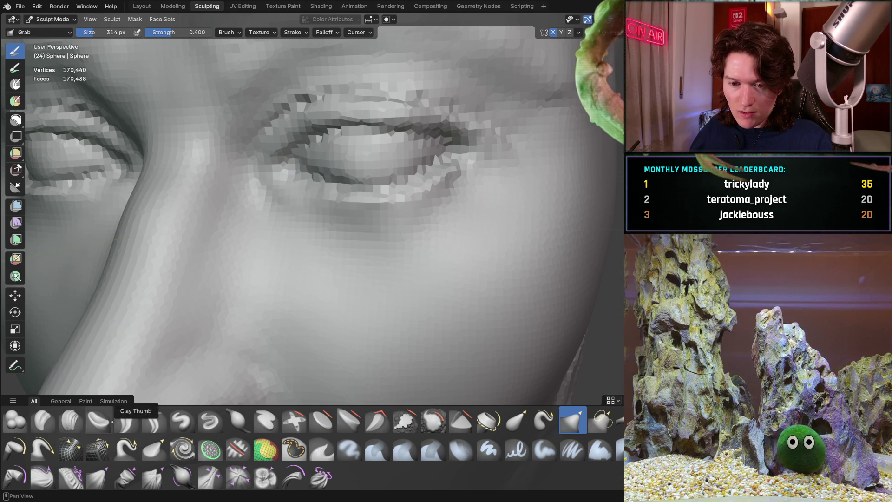
Switch to Clay Strips at 184 px and build up clay along the lower eyelid.
left_click(71, 419)
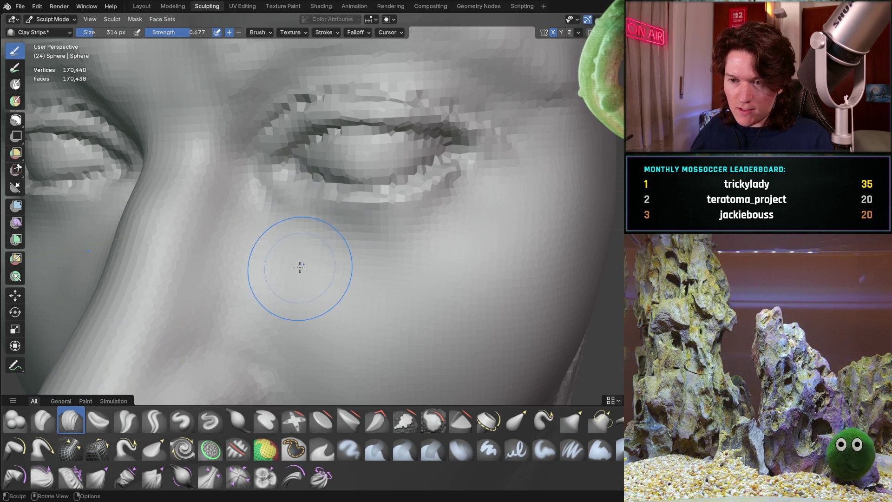
key("bracketleft")
key("bracketleft")
key("bracketleft")
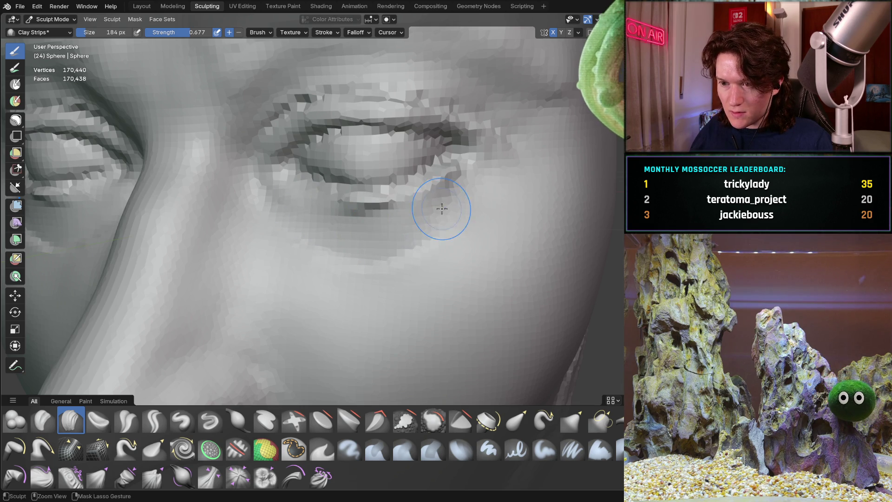
mouse_move(446, 208)
left_mouse_down()
mouse_move(378, 235)
mouse_move(305, 230)
mouse_move(404, 249)
mouse_move(437, 228)
left_mouse_up()
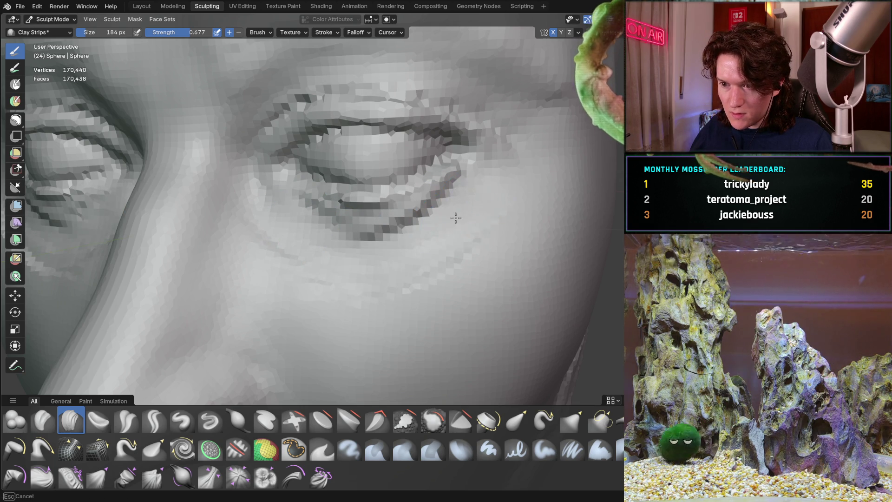
mouse_move(349, 230)
middle_mouse_down()
mouse_move(265, 235)
mouse_move(358, 229)
middle_mouse_up()
scroll(387, 189, "up", 5)
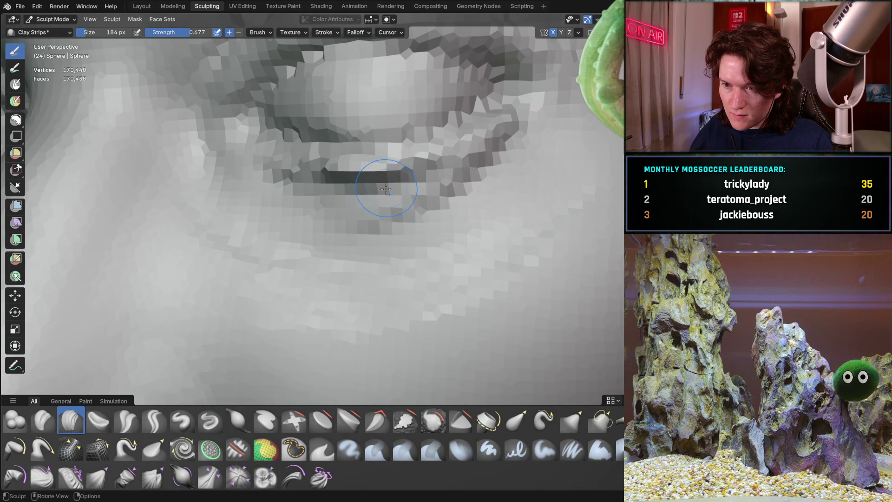
Add clay along the eyelid crease, checking it from a side view of the eye.
mouse_move(389, 174)
left_mouse_down()
mouse_move(366, 174)
mouse_move(484, 177)
left_mouse_up()
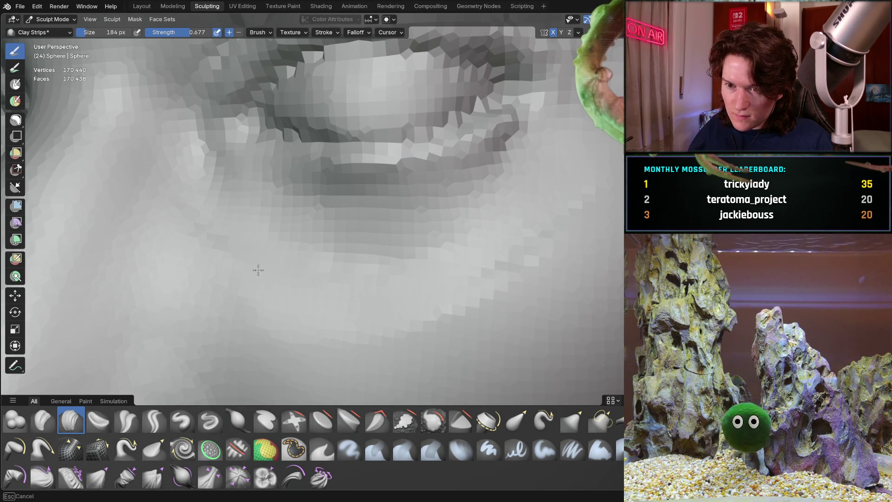
scroll(314, 220, "down", 5)
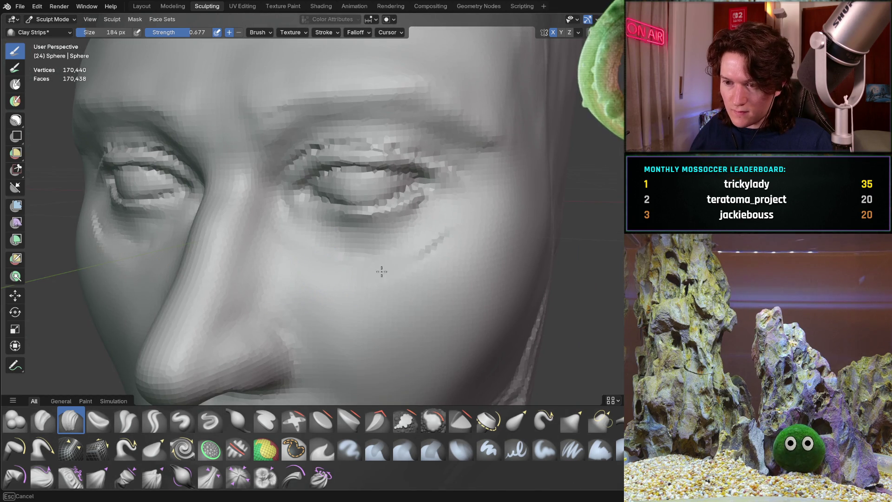
middle_click_drag(421, 254, 482, 277, "ctrl")
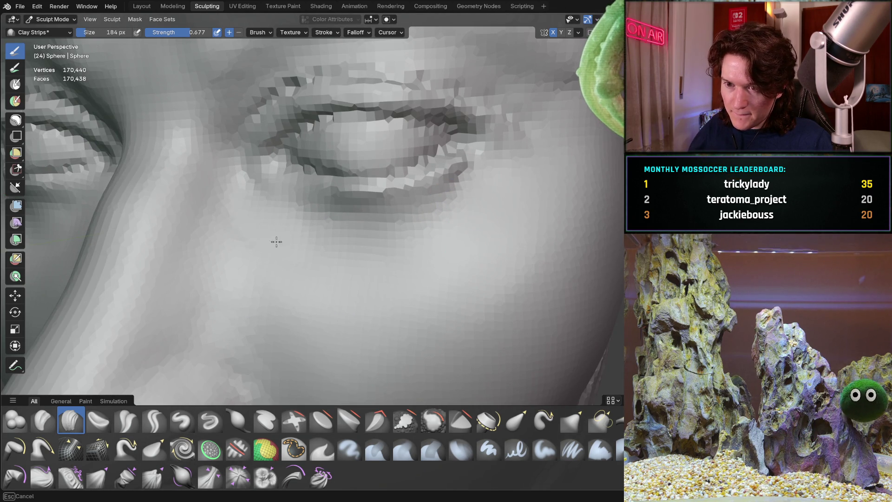
scroll(269, 309, "down", 5)
mouse_move(269, 309)
middle_mouse_down()
mouse_move(312, 232)
mouse_move(376, 239)
mouse_move(268, 206)
middle_mouse_up()
scroll(288, 208, "up", 4)
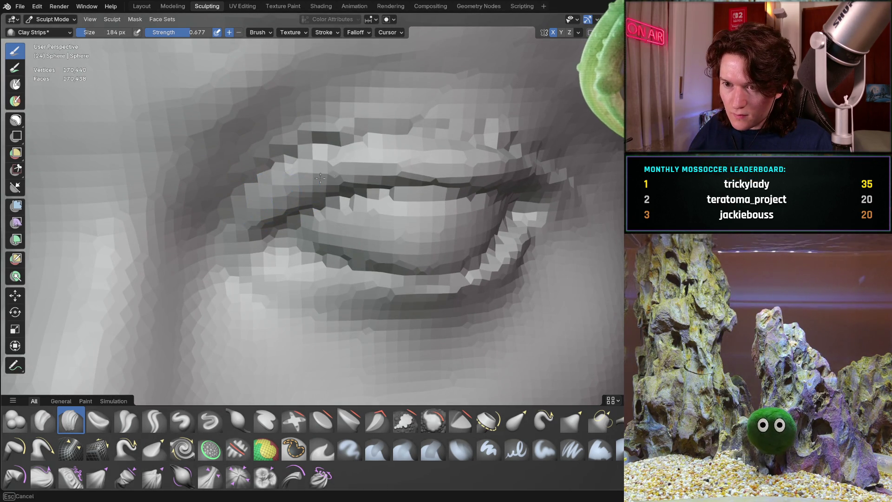
Raise the upper eyelid surface, then reframe the eye from the front.
left_click_drag(394, 160, 430, 164)
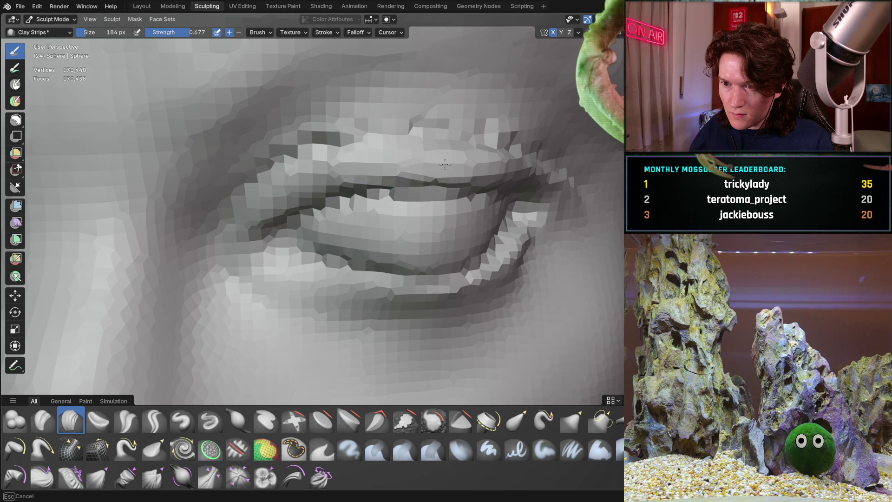
mouse_move(435, 156)
middle_mouse_down("shift")
mouse_move(319, 159)
mouse_move(316, 168)
mouse_move(261, 164)
middle_mouse_up("shift")
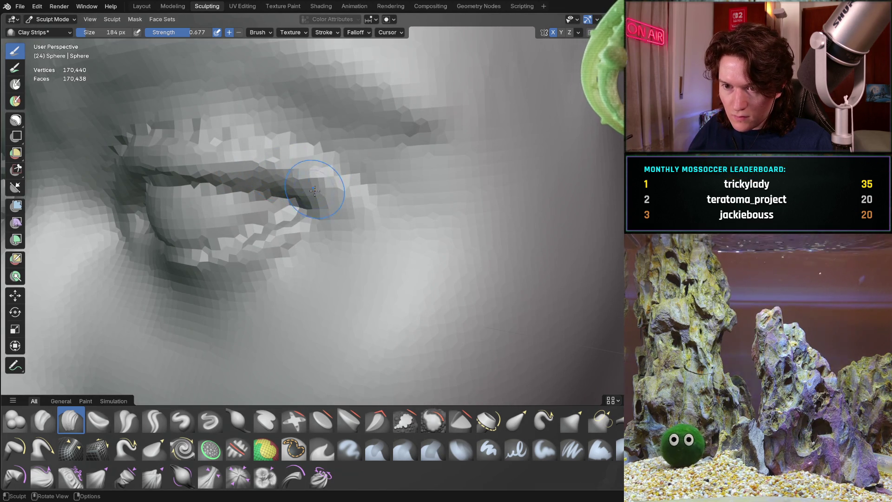
middle_click_drag(252, 170, 341, 172)
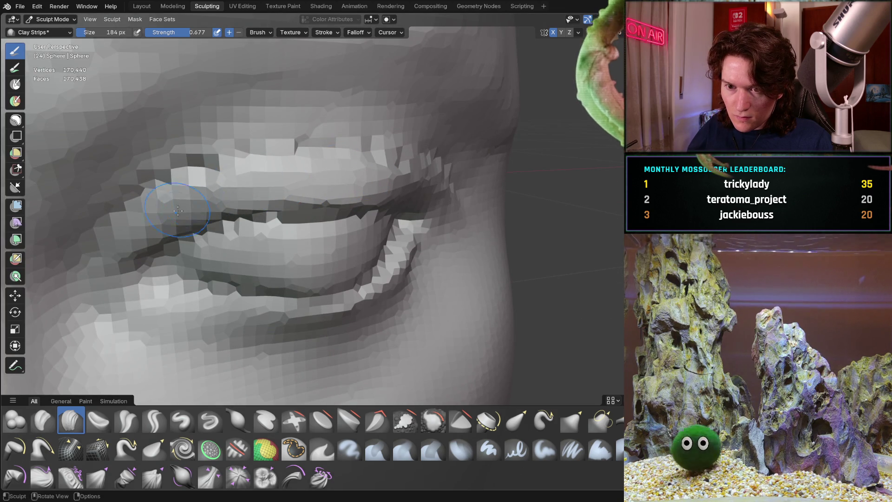
scroll(342, 159, "down", 5)
mouse_move(230, 239)
middle_mouse_down()
mouse_move(218, 213)
mouse_move(190, 202)
mouse_move(233, 232)
mouse_move(225, 205)
mouse_move(204, 233)
mouse_move(223, 232)
mouse_move(213, 206)
middle_mouse_up()
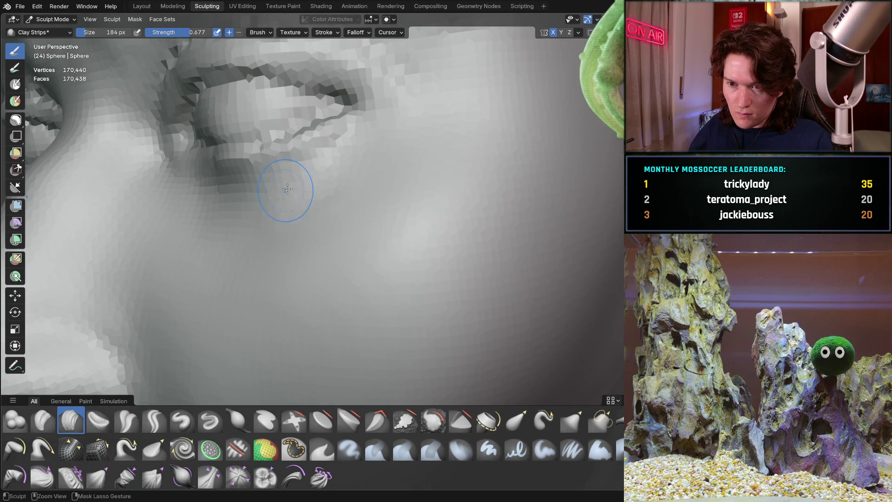
middle_click_drag(272, 185, 223, 189, "ctrl")
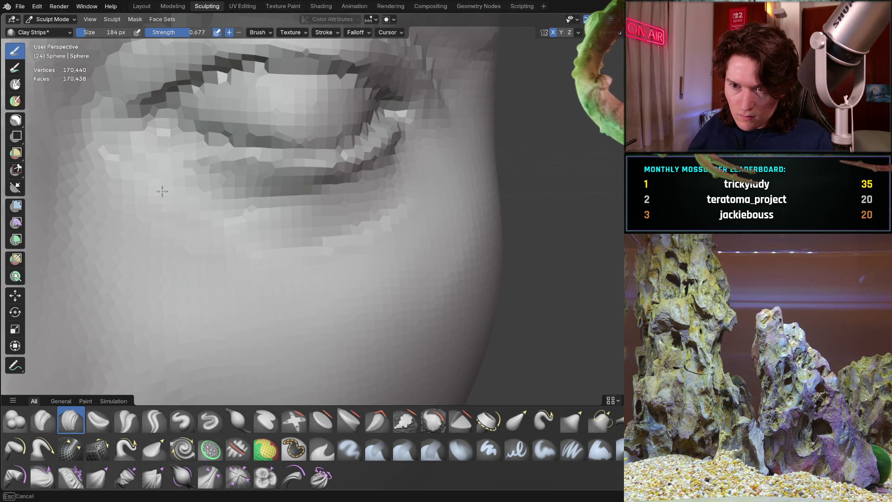
Add more clay strokes along the lower eyelid and review them from the side.
left_click_drag(269, 256, 348, 239)
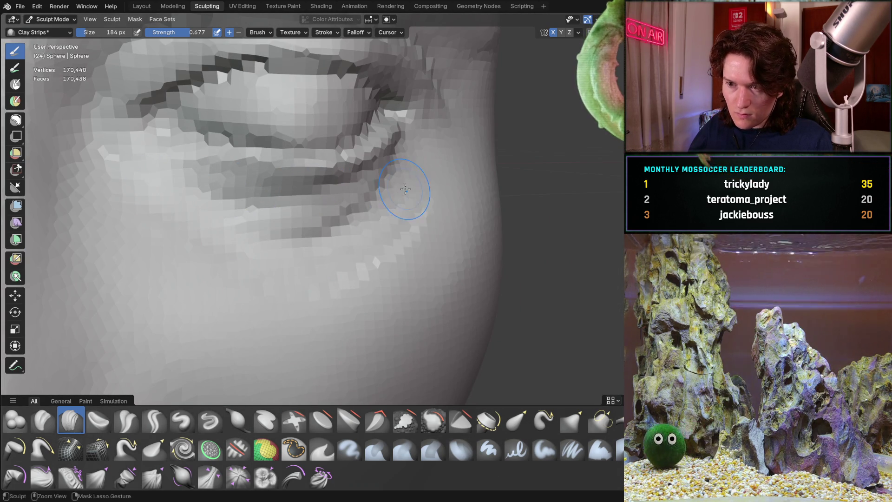
scroll(341, 205, "down", 3)
mouse_move(340, 205)
middle_mouse_down()
mouse_move(212, 203)
mouse_move(228, 191)
mouse_move(242, 229)
middle_mouse_up()
scroll(252, 210, "up", 3)
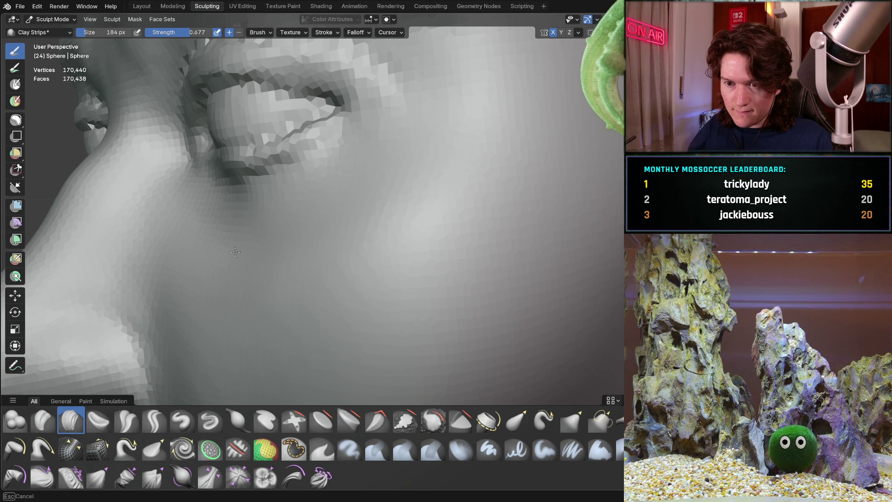
scroll(262, 236, "down", 3)
mouse_move(262, 236)
middle_mouse_down()
mouse_move(215, 227)
mouse_move(214, 241)
mouse_move(233, 214)
mouse_move(255, 219)
mouse_move(243, 225)
mouse_move(231, 208)
mouse_move(329, 214)
mouse_move(278, 218)
middle_mouse_up()
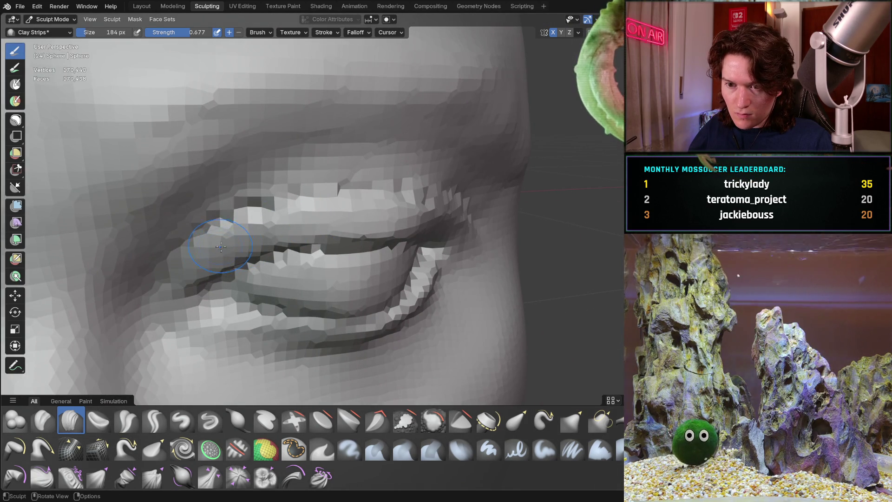
Deepen the crease at the eyelid's outer corner with Clay Strips, then zoom out to the full face.
scroll(222, 223, "up", 1)
scroll(222, 223, "up", 1)
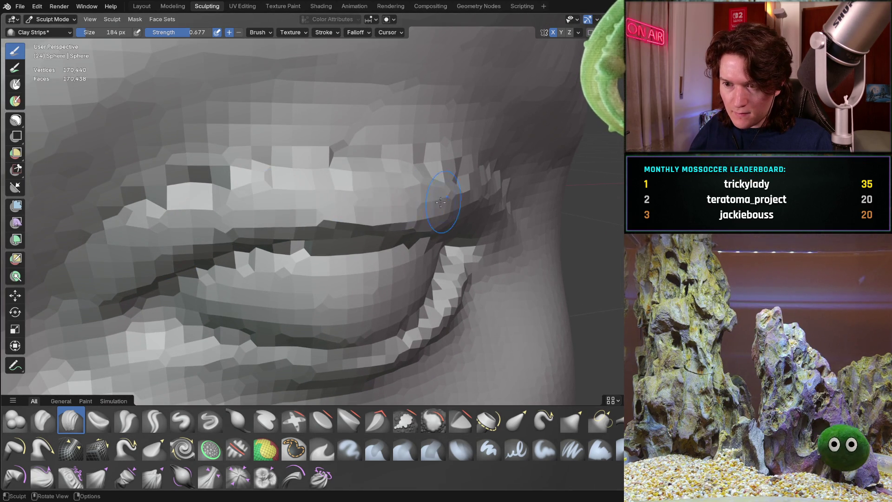
middle_click_drag(420, 199, 255, 146)
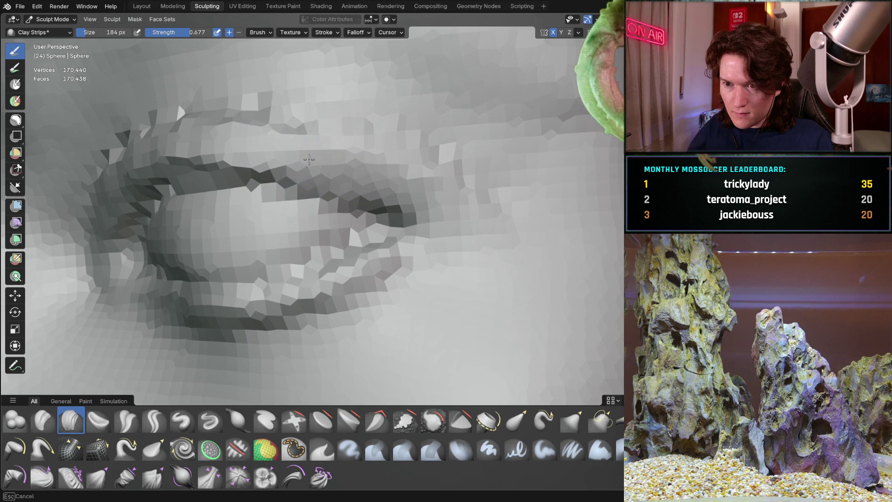
left_click_drag(365, 183, 417, 211)
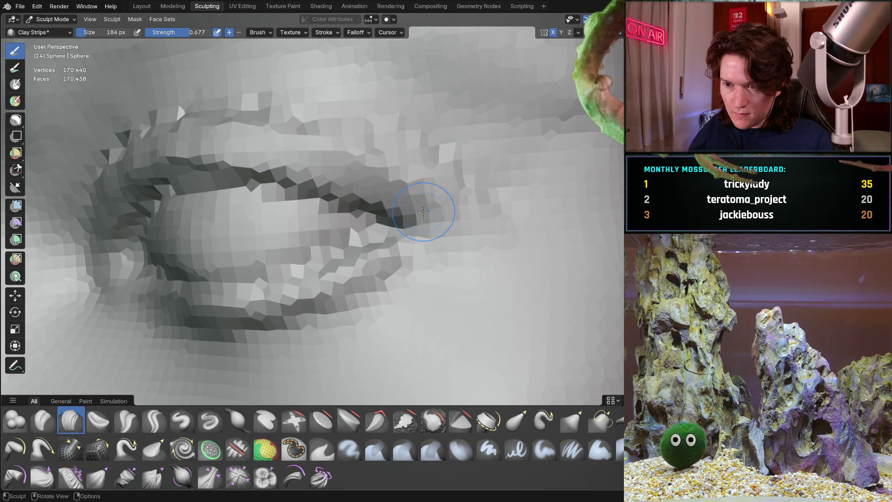
mouse_move(387, 181)
middle_mouse_down()
mouse_move(298, 189)
mouse_move(342, 193)
middle_mouse_up()
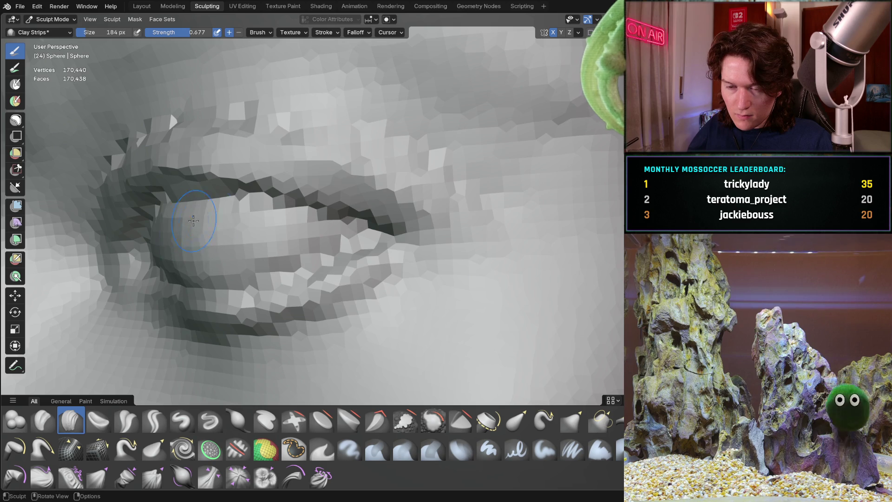
middle_click_drag(177, 225, 291, 201)
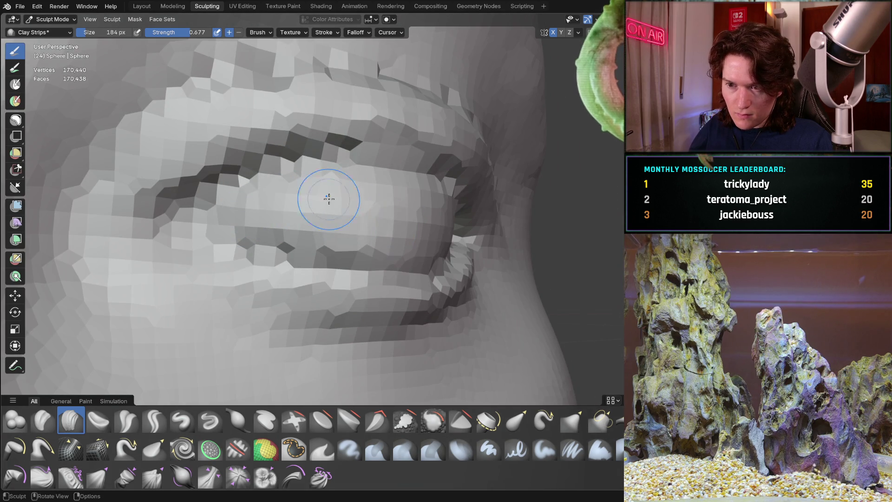
mouse_move(346, 206)
middle_mouse_down()
mouse_move(277, 193)
mouse_move(323, 195)
middle_mouse_up()
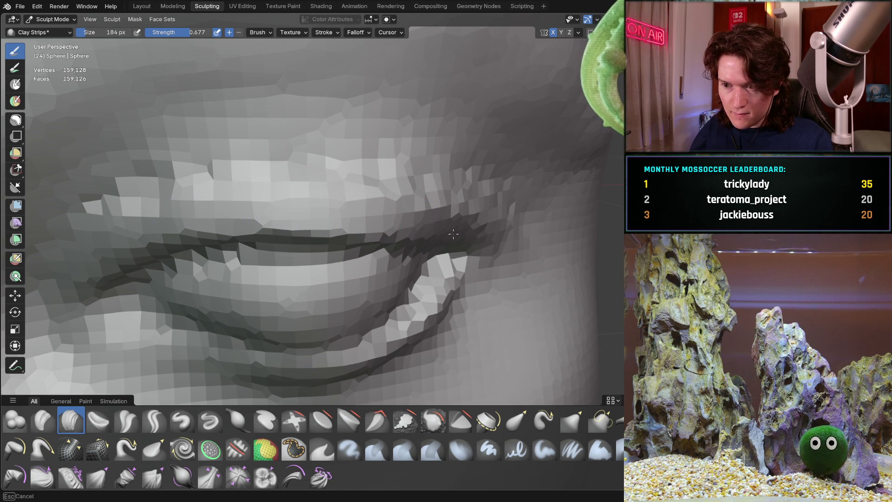
mouse_move(435, 181)
middle_mouse_down("ctrl")
mouse_move(372, 233)
mouse_move(319, 255)
mouse_move(344, 266)
mouse_move(313, 274)
mouse_move(310, 241)
mouse_move(308, 255)
mouse_move(325, 246)
mouse_move(319, 238)
mouse_move(232, 297)
mouse_move(297, 242)
middle_mouse_up("ctrl")
Frame a frontal close-up of the eye and sculpt a stroke along the upper eyelid.
scroll(308, 225, "up", 5)
mouse_move(318, 169)
middle_mouse_down()
mouse_move(219, 188)
mouse_move(232, 200)
middle_mouse_up()
scroll(245, 235, "down", 3)
middle_click_drag(273, 228, 279, 222)
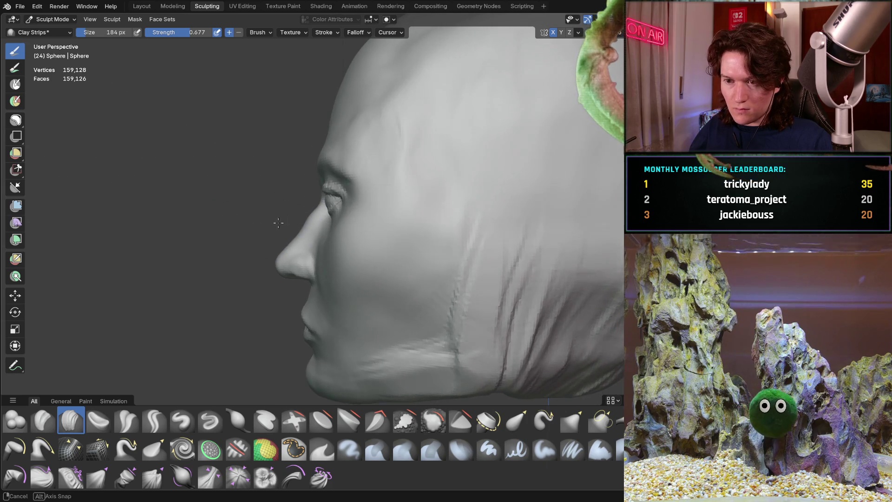
scroll(267, 180, "up", 4)
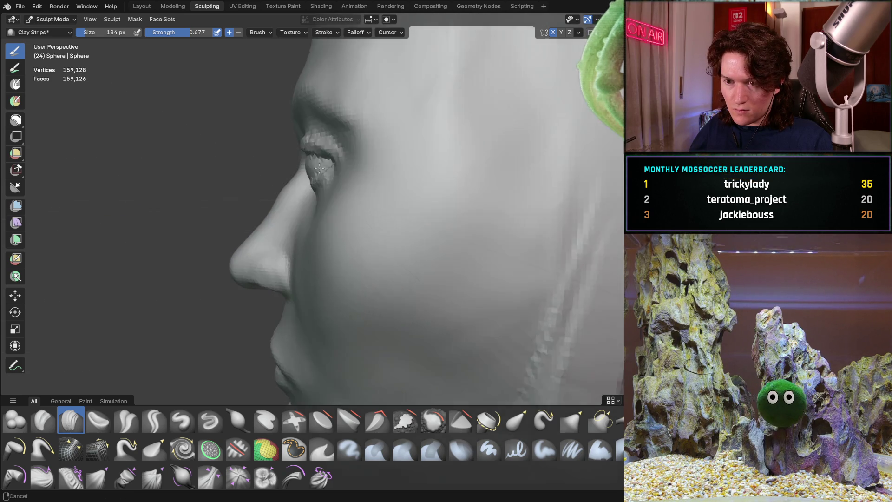
middle_click_drag(267, 181, 309, 179)
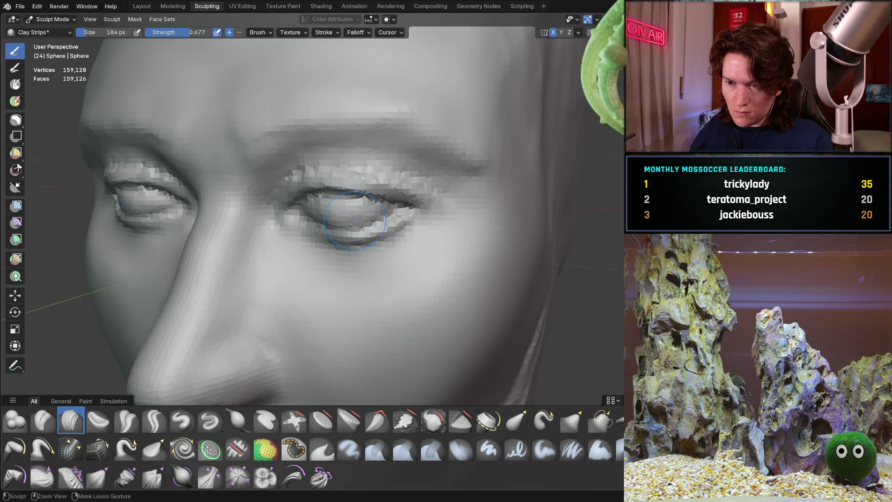
scroll(309, 179, "up", 5)
scroll(309, 179, "down", 3)
scroll(203, 236, "up", 5)
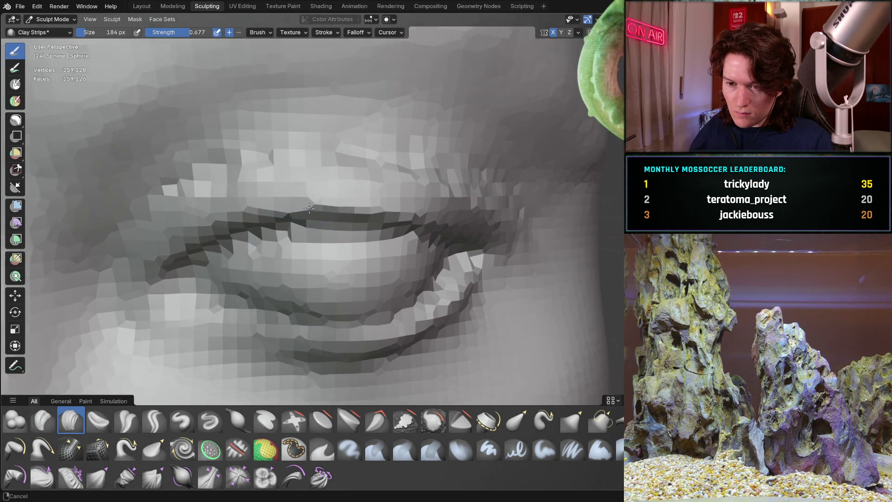
left_click_drag(290, 219, 300, 216)
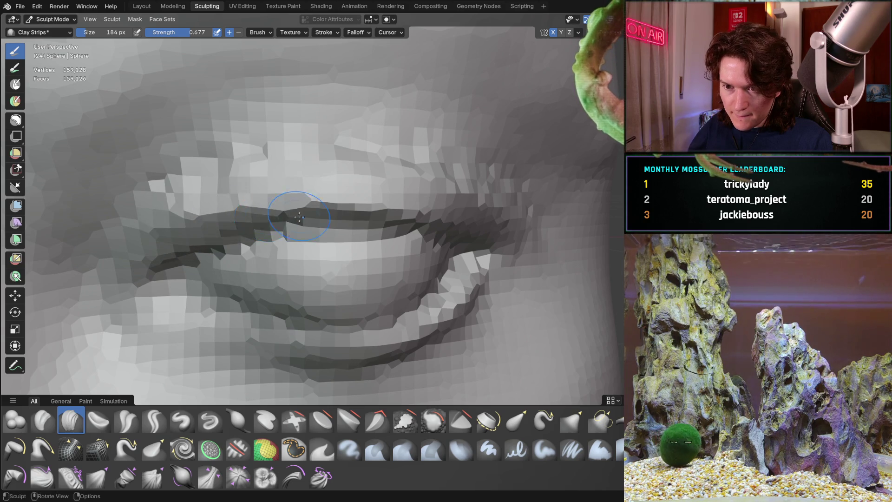
Inspect the eyelids from oblique, cheek-side and profile angles.
mouse_move(379, 210)
middle_mouse_down()
mouse_move(350, 196)
mouse_move(467, 215)
middle_mouse_up()
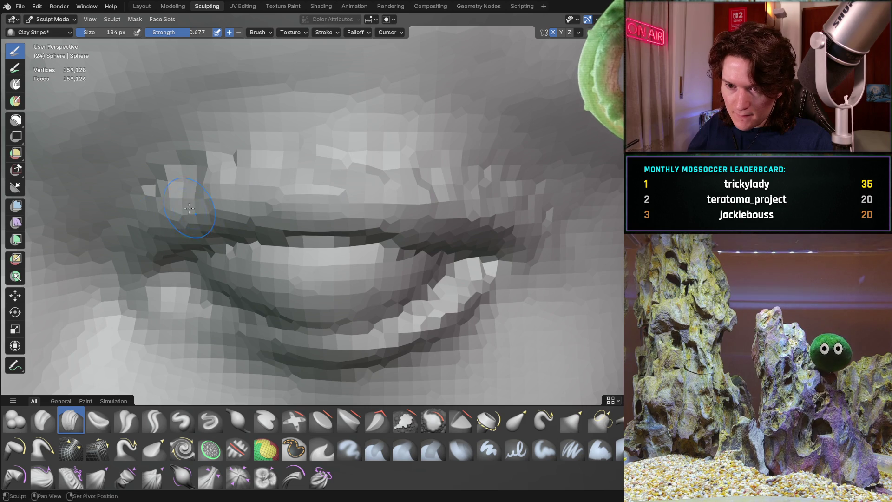
mouse_move(498, 236)
middle_mouse_down()
mouse_move(419, 218)
mouse_move(329, 177)
mouse_move(326, 223)
mouse_move(342, 233)
middle_mouse_up()
middle_click_drag(296, 205, 343, 206)
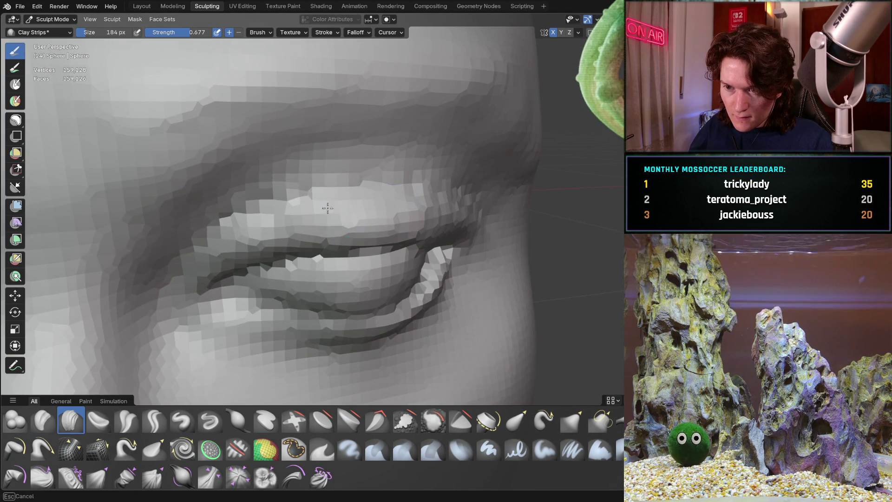
scroll(347, 210, "up", 3)
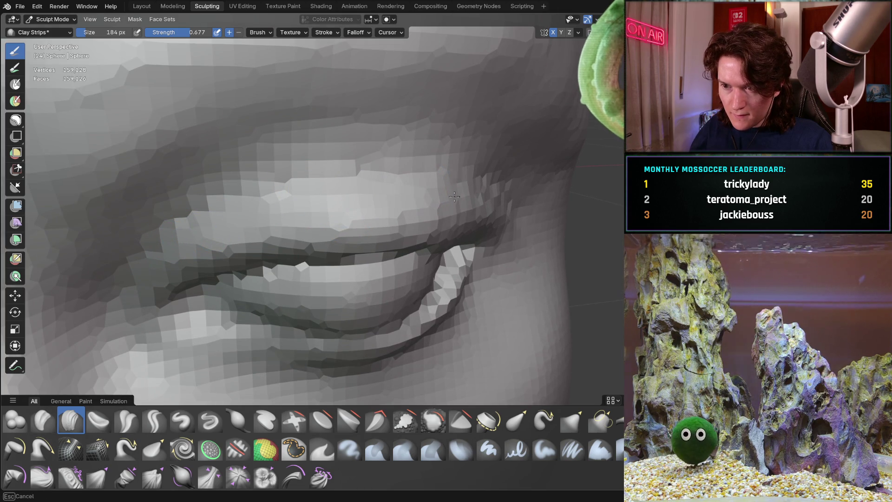
middle_click_drag(197, 235, 396, 178)
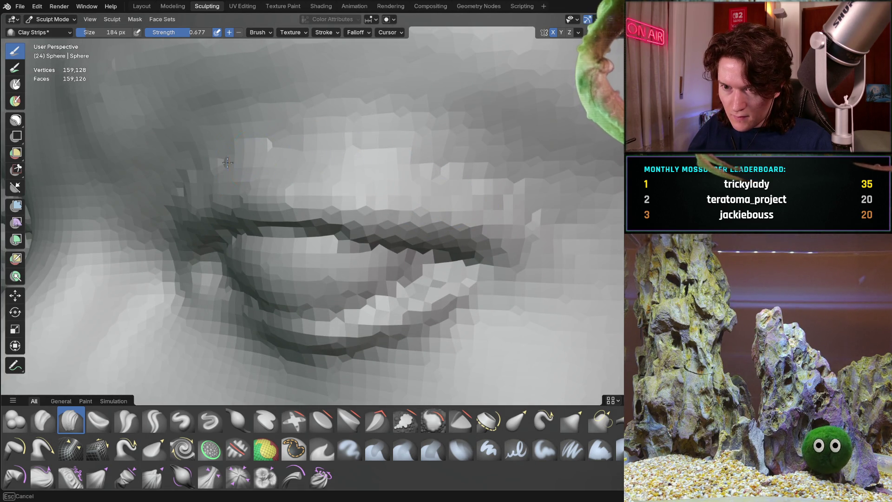
mouse_move(288, 187)
middle_mouse_down()
mouse_move(205, 189)
mouse_move(239, 193)
mouse_move(239, 216)
mouse_move(432, 197)
middle_mouse_up()
scroll(405, 202, "up", 2)
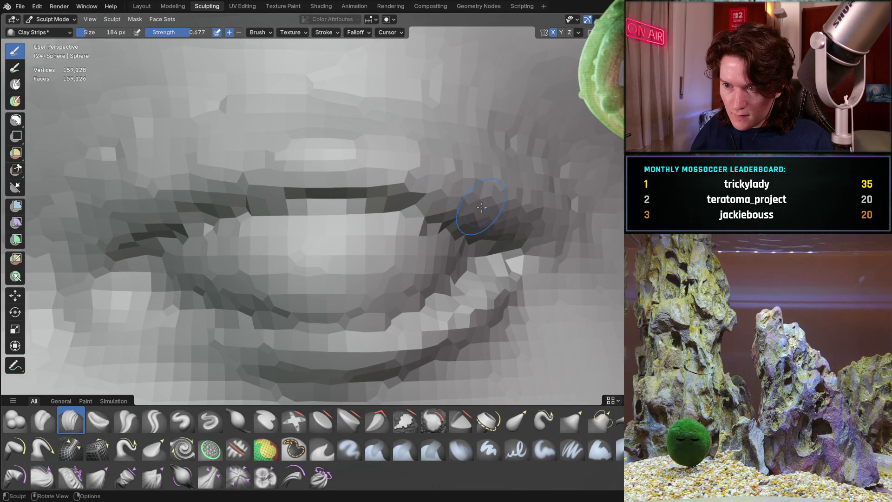
Set the brush size to 110 px, select Crease Sharp, and undo the last eyelid stroke.
key("f")
left_click(364, 213)
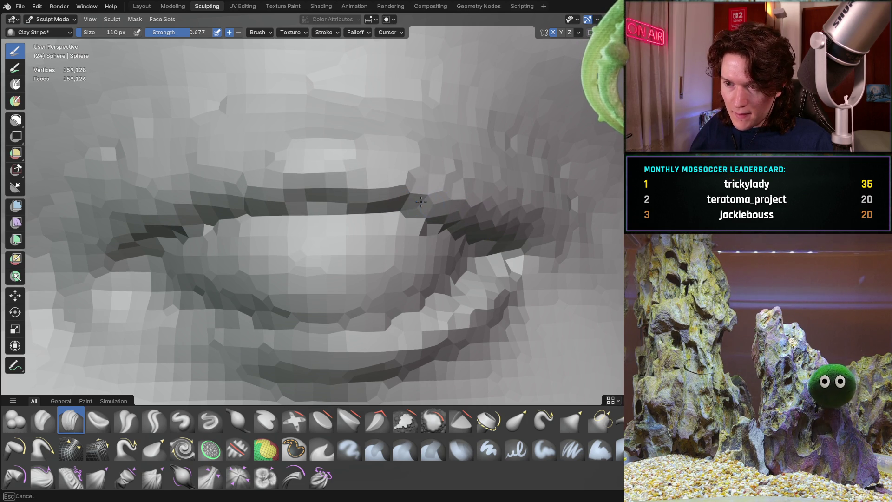
mouse_move(323, 185)
middle_mouse_down()
mouse_move(302, 200)
mouse_move(333, 220)
mouse_move(250, 281)
mouse_move(318, 203)
mouse_move(274, 209)
middle_mouse_up()
left_click(154, 420)
key("ctrl+z")
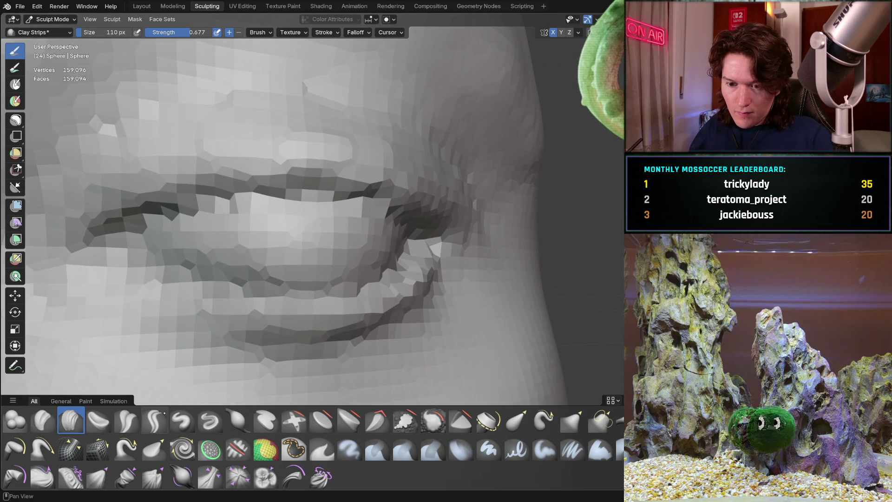
Carve a deeper seam at the eyelid corner with short Crease Sharp strokes at 110 px.
middle_click_drag(156, 390, 177, 194)
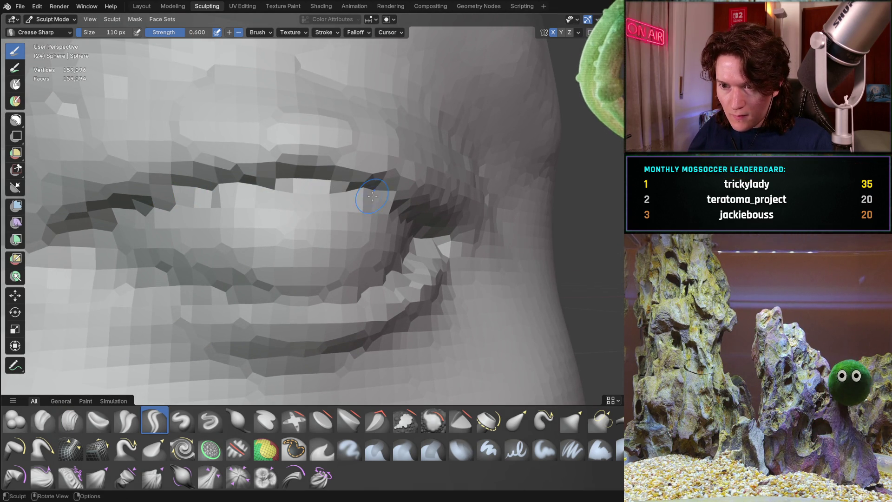
scroll(372, 195, "down", 5)
mouse_move(269, 264)
middle_mouse_down()
mouse_move(227, 274)
mouse_move(232, 269)
middle_mouse_up()
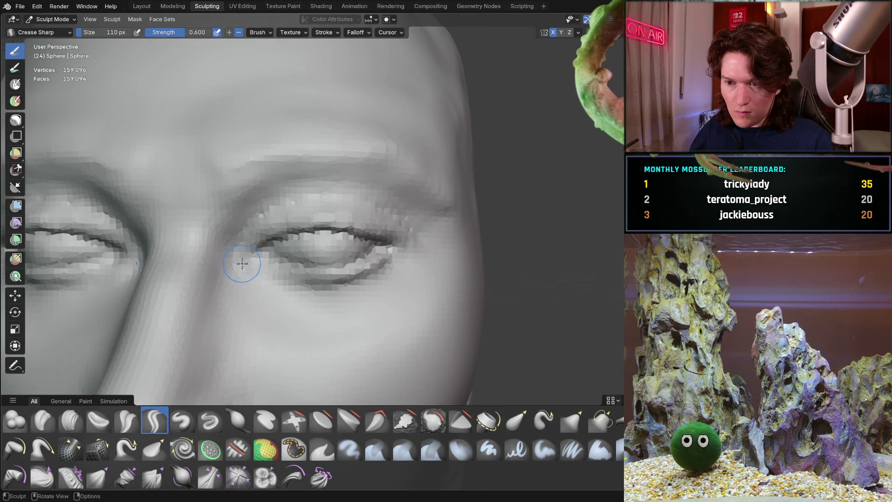
scroll(288, 194, "up", 5)
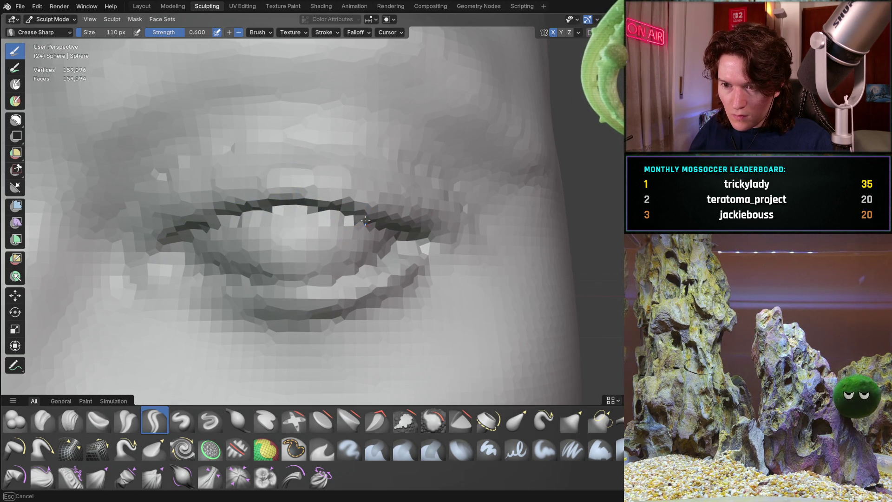
left_click_drag(387, 230, 396, 232)
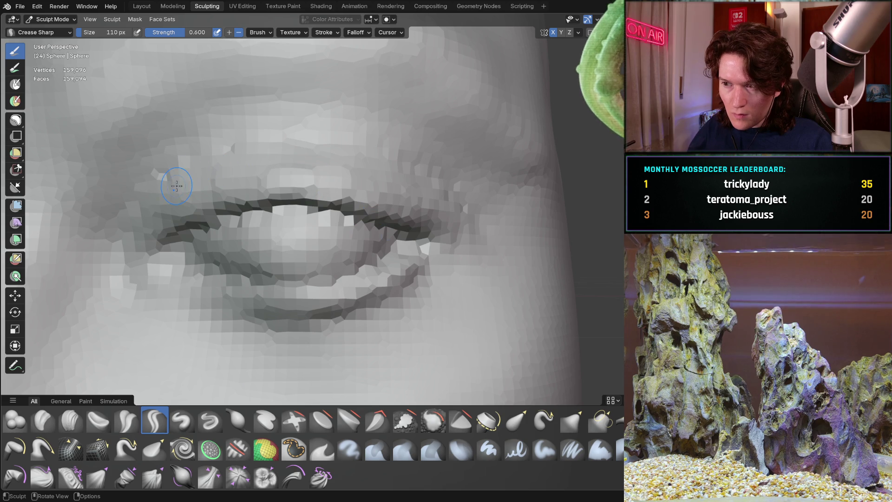
left_click_drag(149, 190, 161, 176)
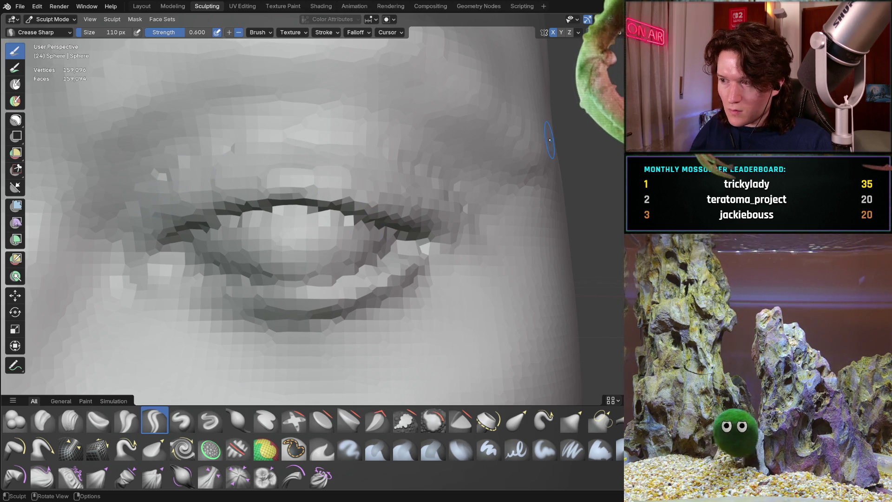
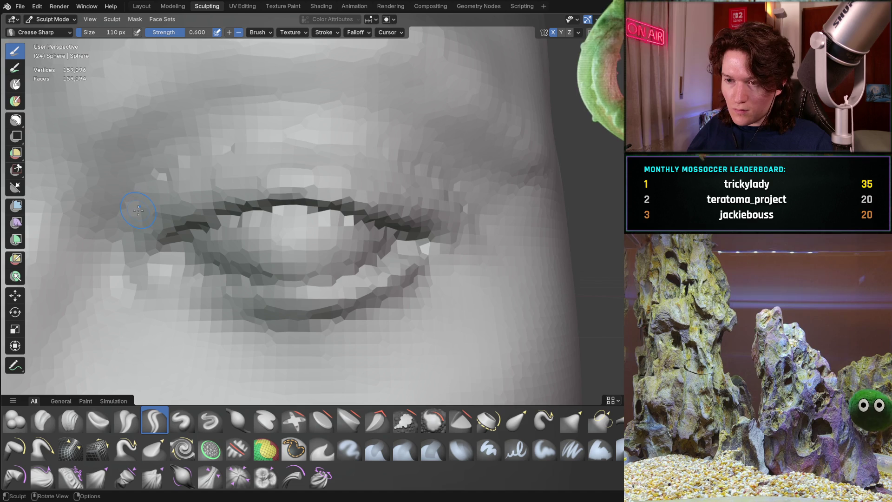
Stroke the Crease Sharp brush along the upper lip line to sharpen it.
mouse_move(142, 207)
left_mouse_down()
mouse_move(238, 159)
mouse_move(396, 168)
left_mouse_up()
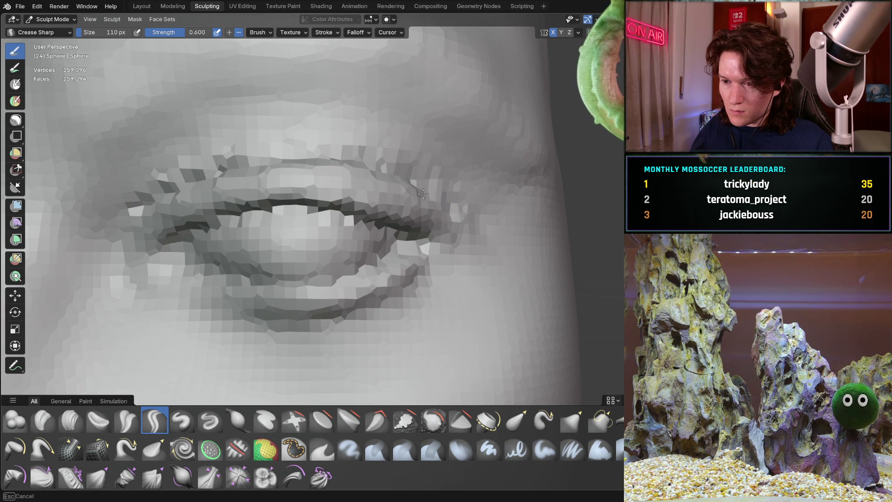
middle_click_drag(422, 194, 406, 199)
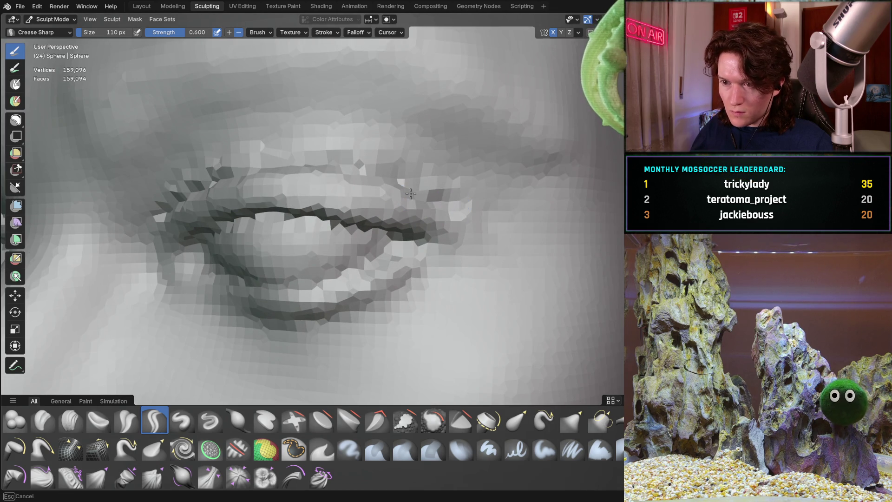
middle_click_drag(273, 170, 222, 169)
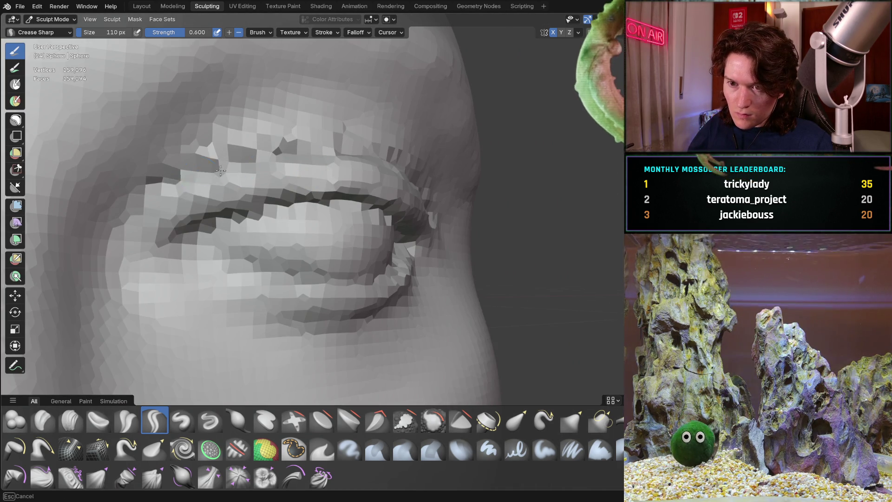
scroll(219, 229, "down", 4)
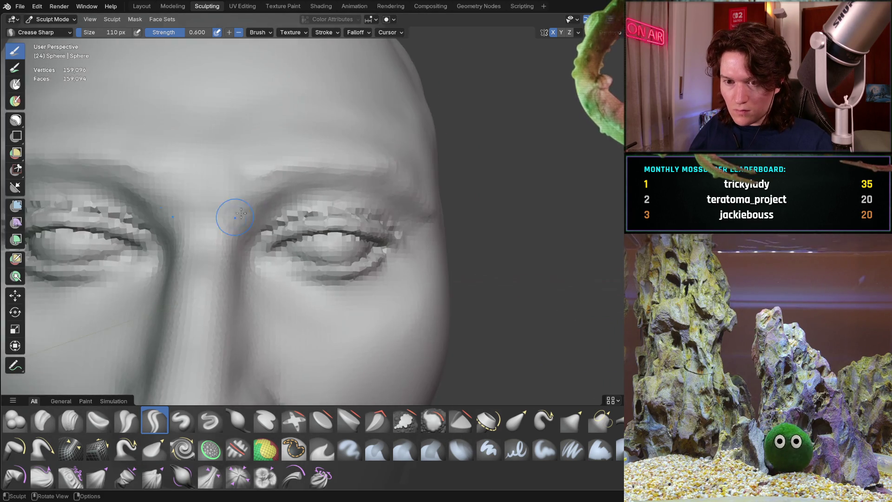
scroll(235, 217, "down", 3)
mouse_move(269, 255)
middle_mouse_down()
mouse_move(205, 232)
mouse_move(202, 240)
middle_mouse_up()
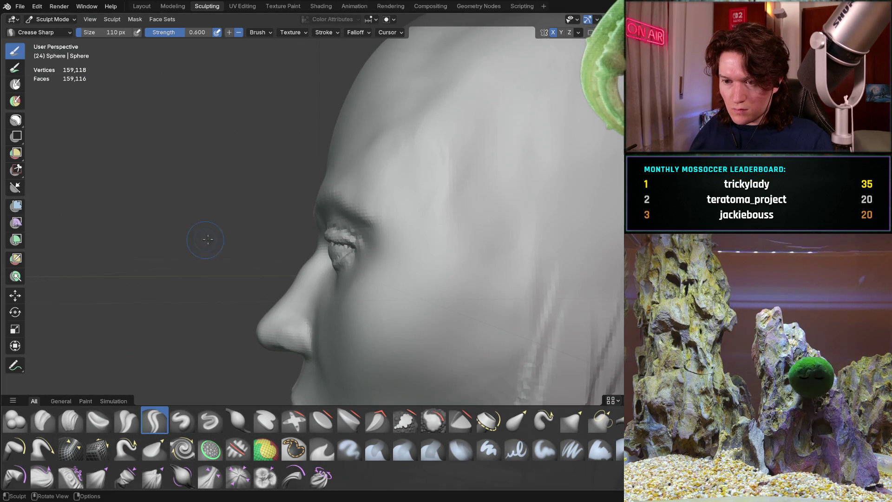
scroll(257, 263, "up", 8)
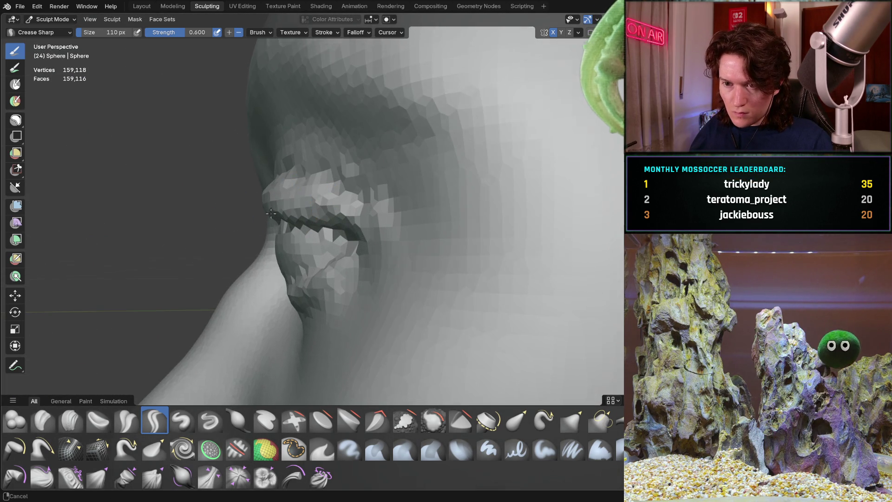
middle_click_drag(277, 232, 395, 239)
scroll(404, 241, "up", 3)
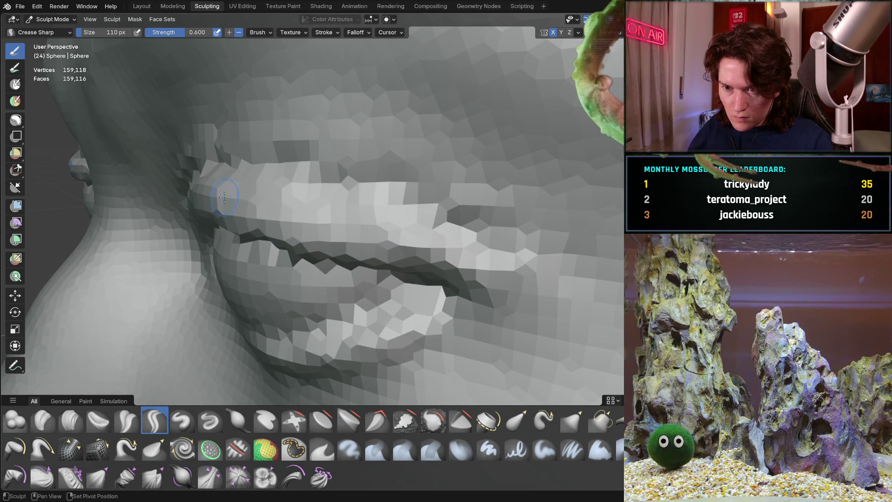
mouse_move(190, 188)
middle_mouse_down()
mouse_move(295, 185)
mouse_move(286, 218)
middle_mouse_up()
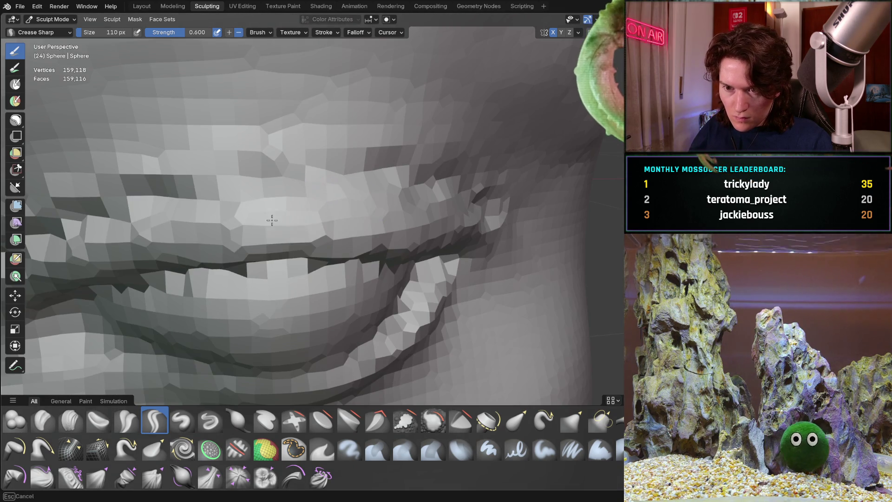
Check the sharpened upper-lip crease from side profile and frontal close-up views.
mouse_move(135, 238)
middle_mouse_down()
mouse_move(350, 208)
mouse_move(255, 205)
mouse_move(380, 212)
middle_mouse_up()
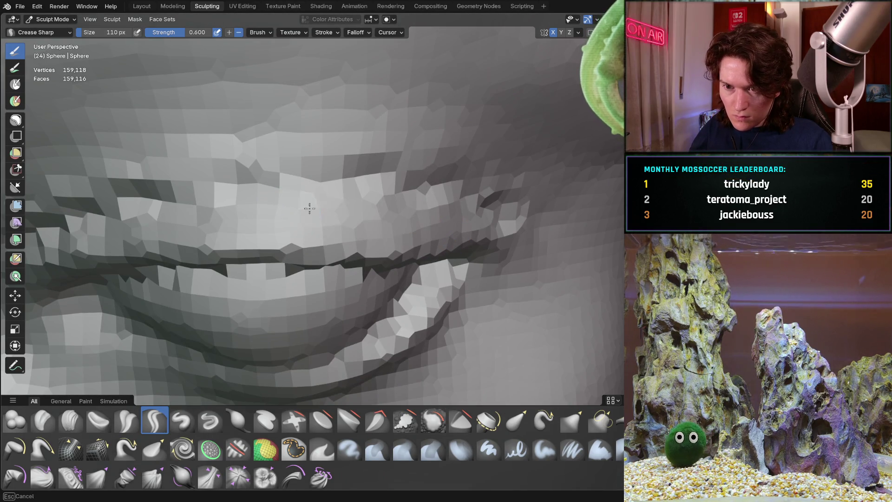
scroll(193, 218, "down", 5)
mouse_move(194, 217)
middle_mouse_down()
mouse_move(185, 211)
mouse_move(249, 290)
mouse_move(342, 227)
middle_mouse_up()
scroll(342, 227, "up", 4)
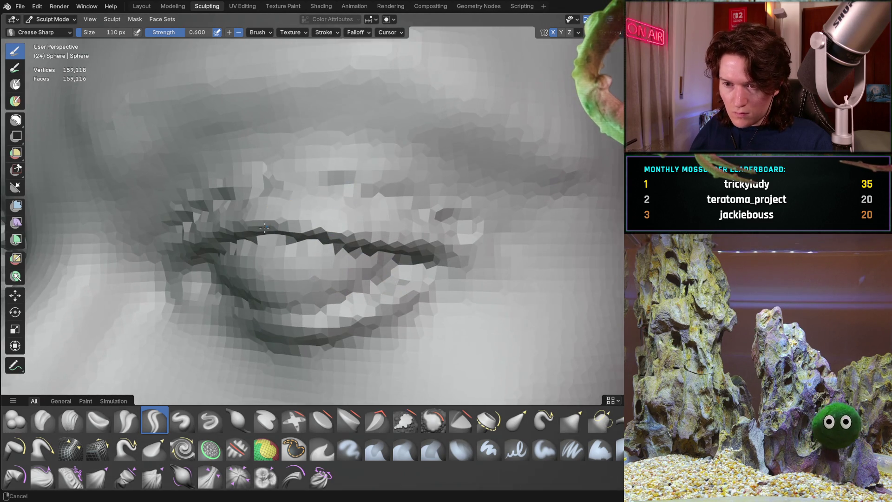
scroll(319, 183, "up", 3)
mouse_move(319, 183)
middle_mouse_down()
mouse_move(307, 212)
mouse_move(299, 199)
mouse_move(440, 214)
mouse_move(362, 194)
mouse_move(455, 238)
middle_mouse_up()
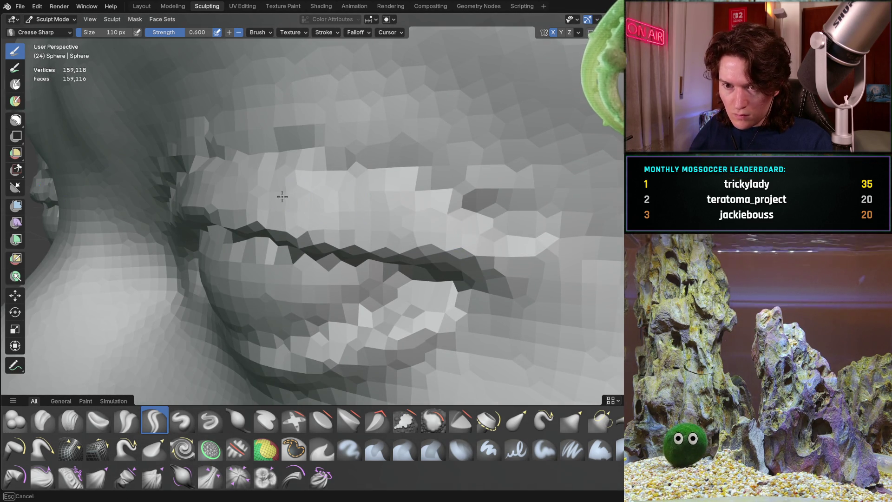
middle_click_drag(173, 184, 318, 193)
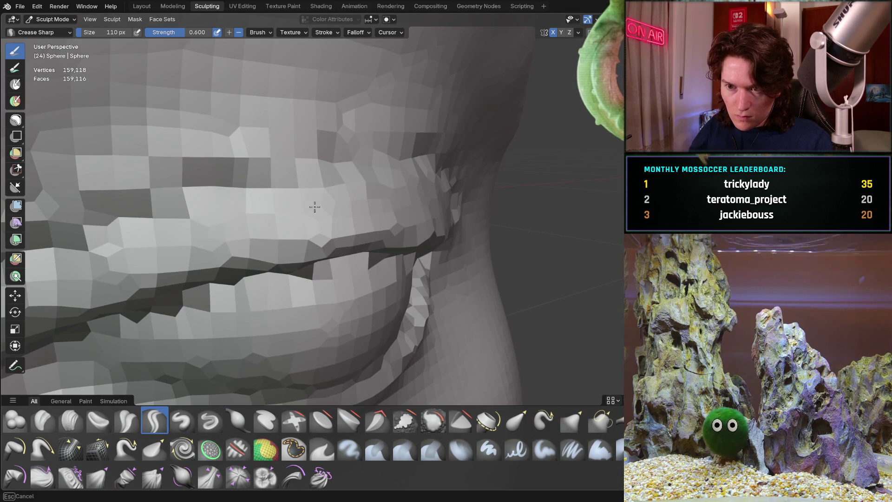
mouse_move(253, 243)
middle_mouse_down()
mouse_move(168, 304)
mouse_move(278, 242)
mouse_move(358, 223)
mouse_move(249, 227)
mouse_move(223, 269)
mouse_move(269, 223)
mouse_move(250, 232)
mouse_move(281, 257)
mouse_move(314, 202)
mouse_move(242, 206)
mouse_move(225, 231)
mouse_move(237, 244)
mouse_move(307, 246)
mouse_move(299, 210)
mouse_move(278, 201)
mouse_move(260, 241)
middle_mouse_up()
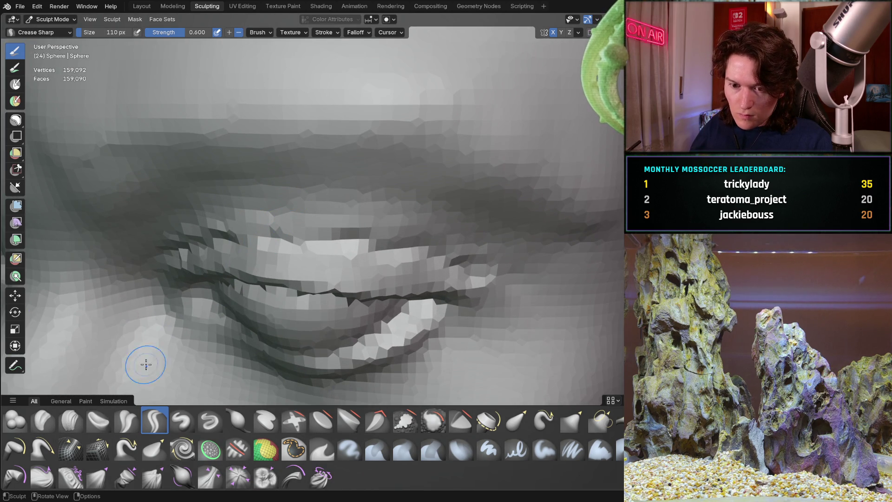
key("c")
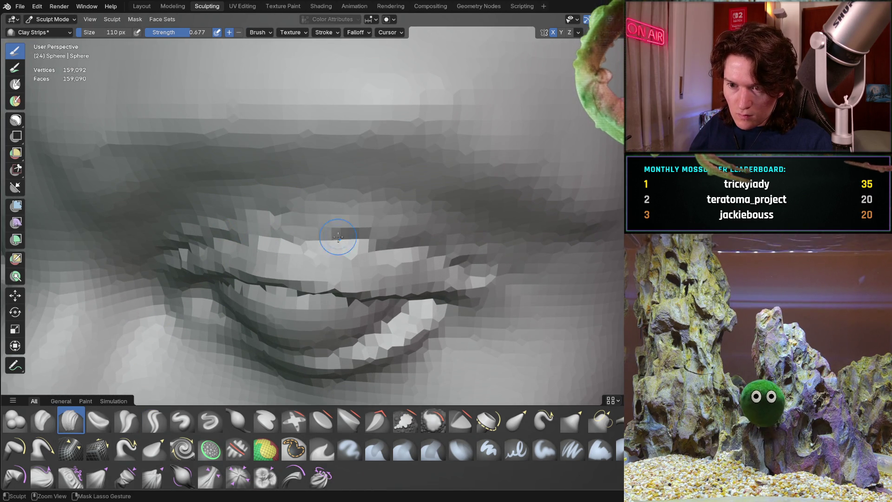
Build up extra clay along the upper lip with Clay Strips.
middle_click_drag(338, 237, 344, 246)
left_click_drag(339, 236, 452, 262)
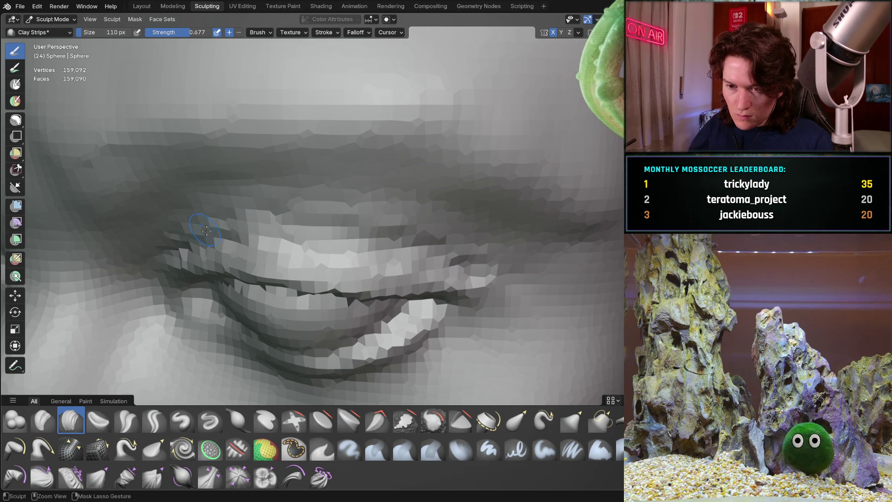
mouse_move(396, 265)
middle_mouse_down()
mouse_move(214, 270)
mouse_move(199, 259)
mouse_move(302, 242)
mouse_move(323, 206)
mouse_move(308, 213)
middle_mouse_up()
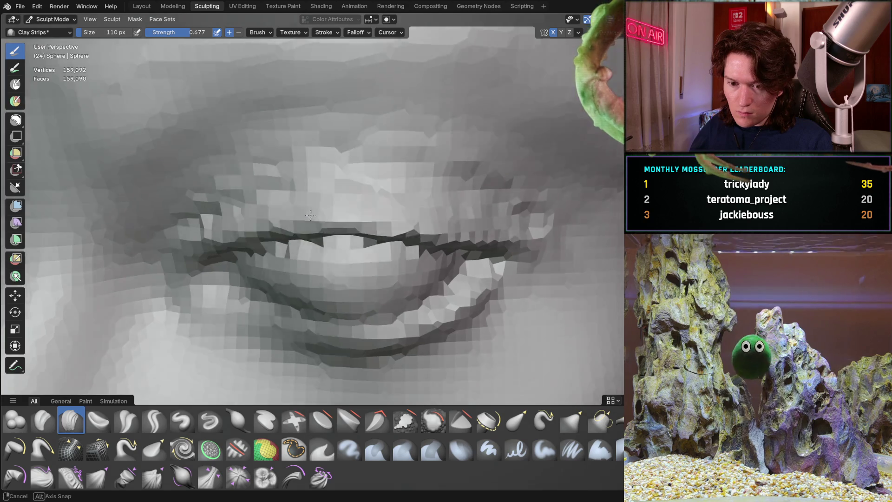
Carve a sharper crease near the eye with Crease Sharp, checking from several angles.
left_click(154, 420)
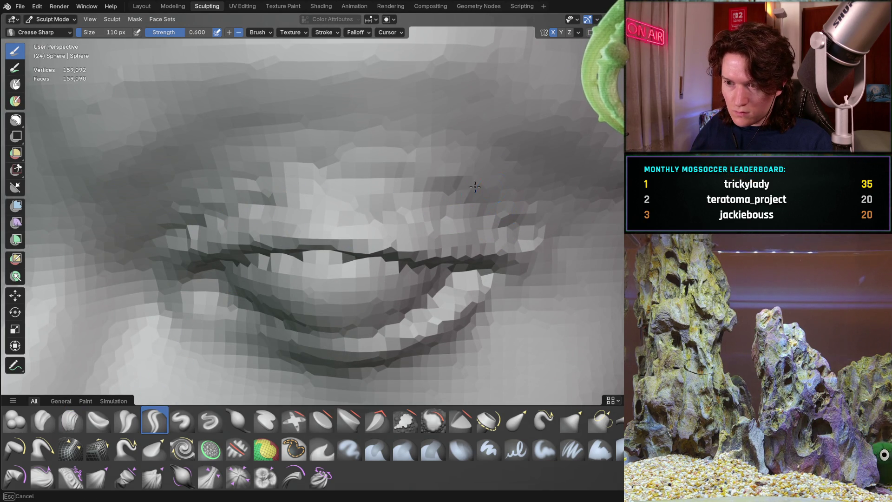
scroll(374, 165, "down", 3)
middle_click_drag(375, 165, 251, 186)
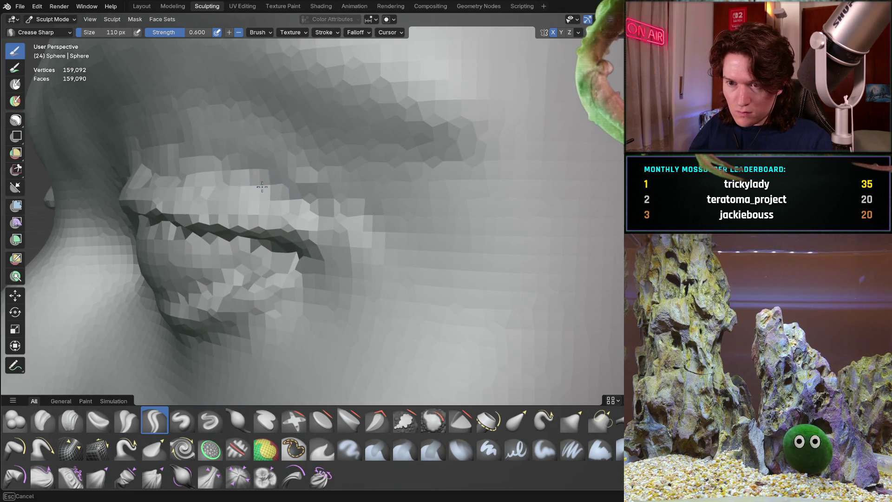
middle_click_drag(118, 172, 223, 184)
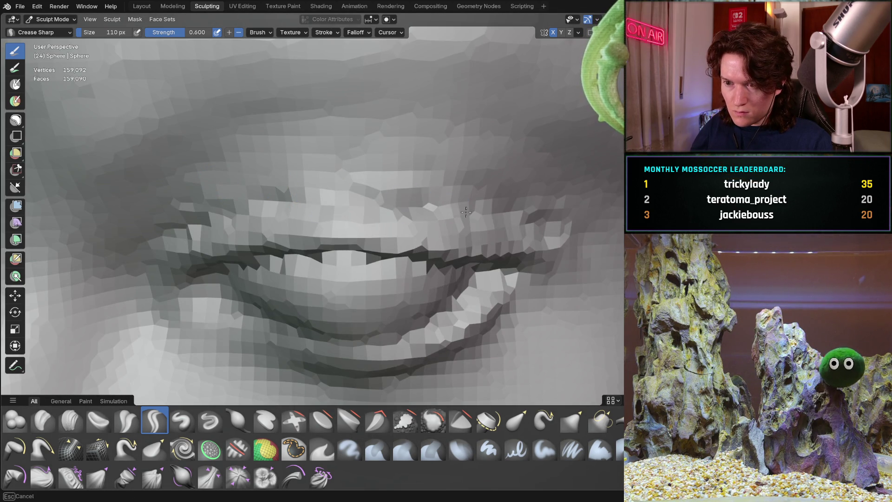
mouse_move(497, 224)
middle_mouse_down()
mouse_move(356, 192)
mouse_move(375, 162)
middle_mouse_up()
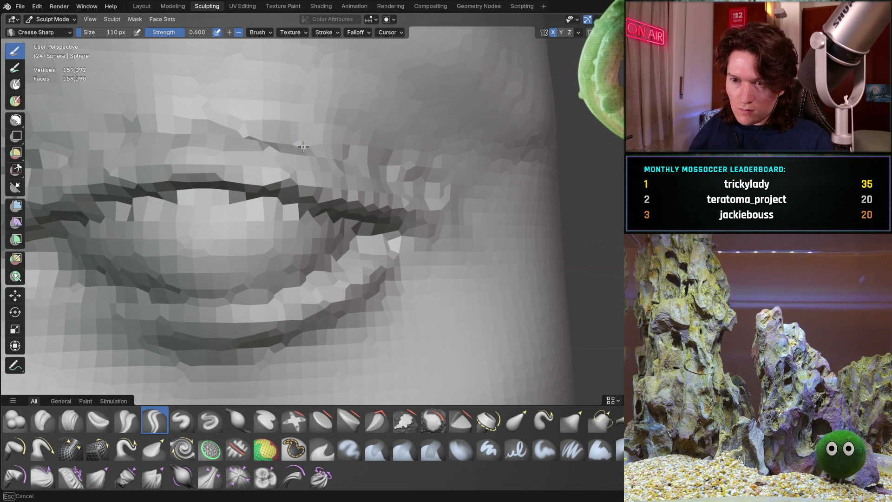
scroll(88, 150, "down", 5)
middle_click_drag(87, 149, 217, 272)
left_click_drag(216, 273, 251, 260)
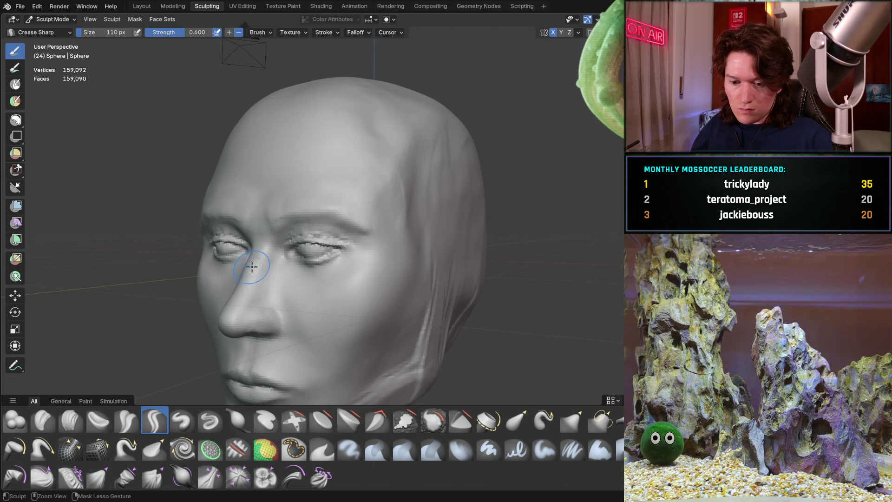
mouse_move(260, 251)
middle_mouse_down()
mouse_move(230, 250)
mouse_move(284, 234)
mouse_move(276, 242)
middle_mouse_up()
scroll(229, 250, "up", 8)
scroll(291, 241, "up", 6)
scroll(290, 240, "up", 3)
key("f")
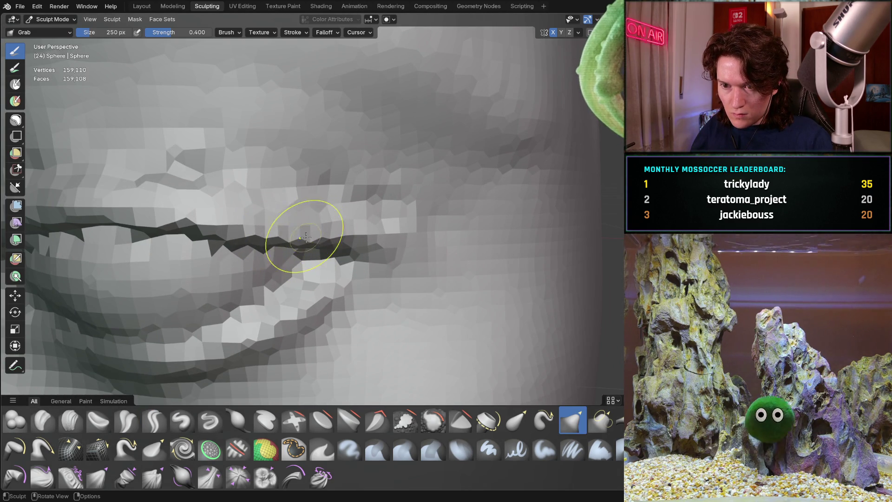
Reshape the upper eyelid crease with the 250 px Grab brush.
mouse_move(336, 238)
middle_mouse_down()
mouse_move(250, 185)
mouse_move(298, 205)
middle_mouse_up()
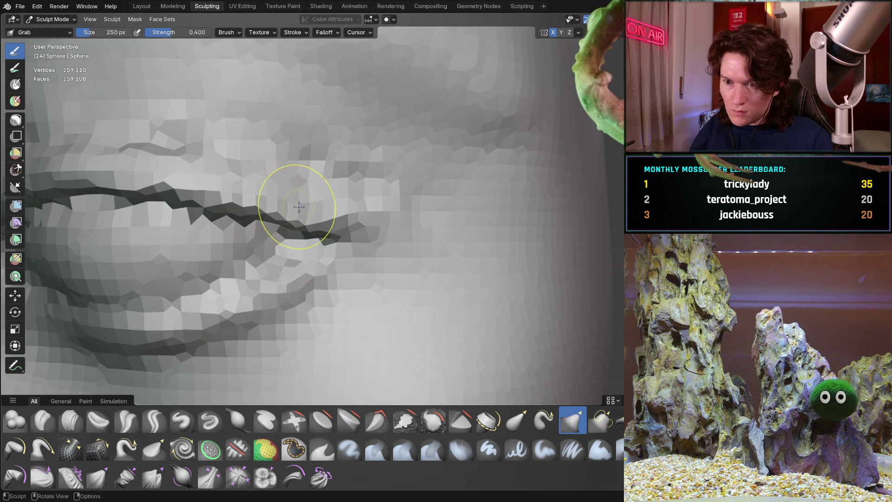
mouse_move(312, 235)
middle_mouse_down()
mouse_move(215, 238)
mouse_move(301, 206)
middle_mouse_up()
middle_click_drag(406, 140, 384, 166, "shift")
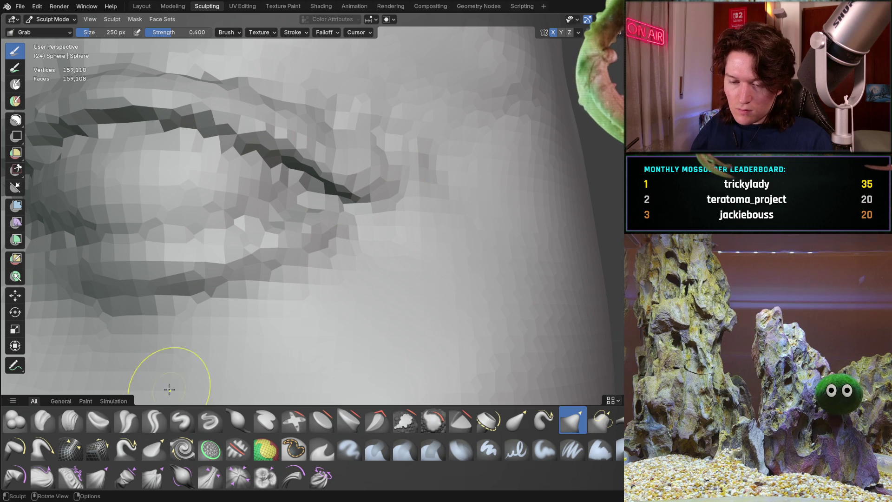
Build up clay around the eyelid crease with Clay Strips at 158 px.
left_click(72, 425)
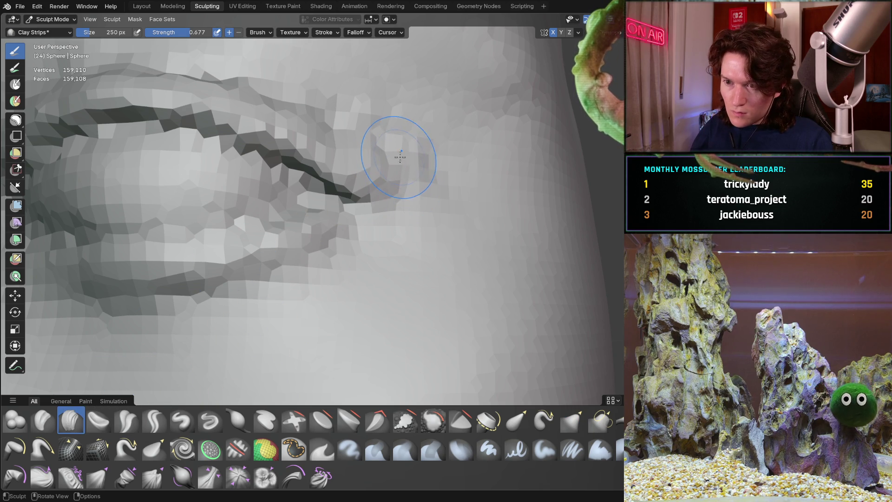
key("f")
left_click(380, 165)
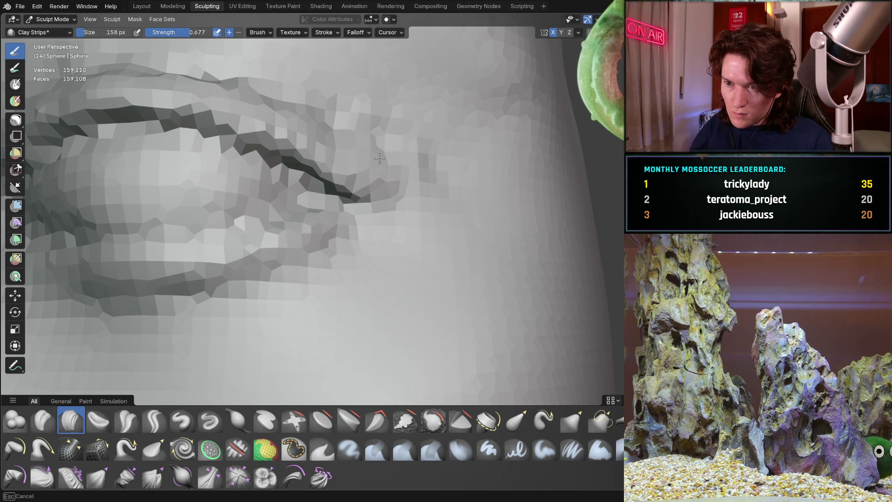
mouse_move(389, 161)
middle_mouse_down()
mouse_move(320, 249)
mouse_move(269, 205)
mouse_move(172, 291)
mouse_move(263, 267)
mouse_move(292, 273)
mouse_move(195, 262)
mouse_move(315, 236)
middle_mouse_up()
scroll(293, 273, "down", 5)
scroll(315, 236, "up", 8)
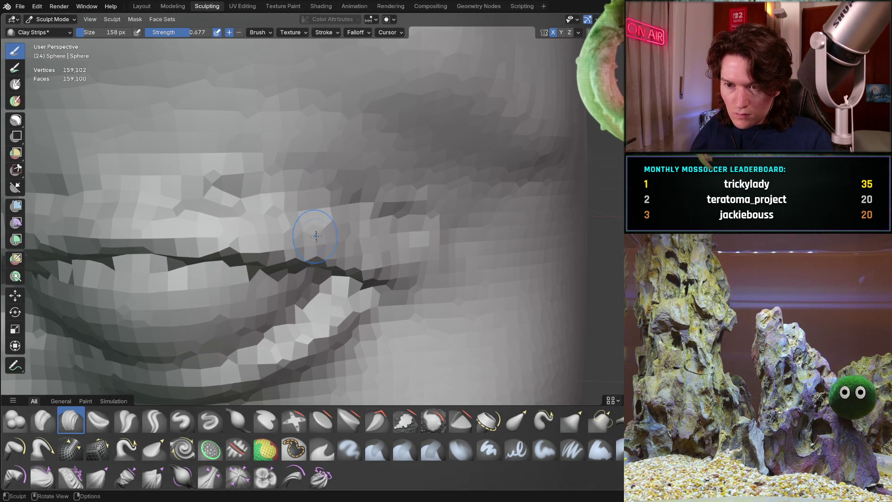
Review the eye and nose area from side, frontal and low angles.
mouse_move(89, 230)
middle_mouse_down()
mouse_move(350, 240)
mouse_move(255, 251)
mouse_move(232, 224)
middle_mouse_up()
middle_click_drag(296, 228, 193, 222)
scroll(262, 240, "down", 5)
middle_click_drag(262, 240, 205, 244)
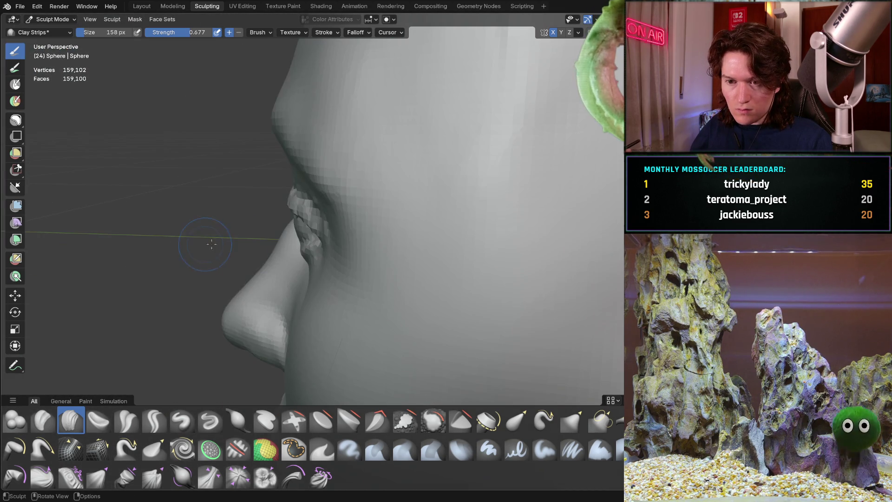
middle_click_drag(329, 209, 330, 220, "ctrl")
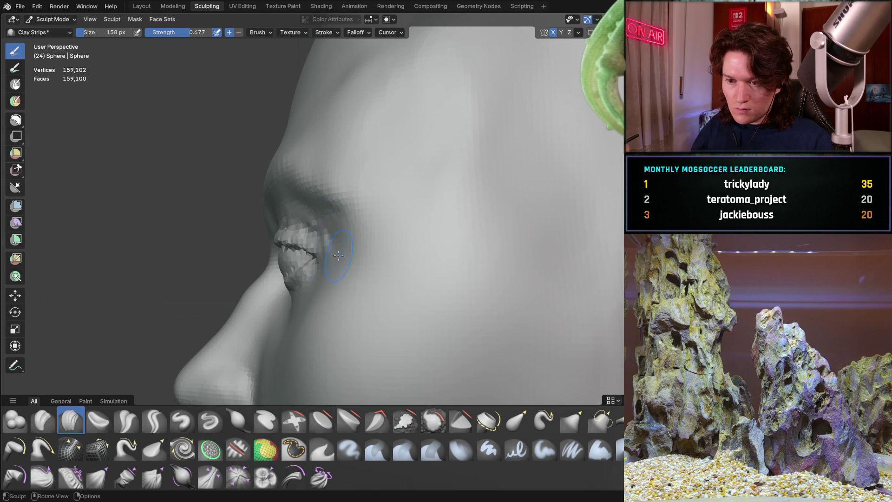
mouse_move(352, 290)
middle_mouse_down()
mouse_move(329, 278)
mouse_move(338, 227)
mouse_move(355, 254)
mouse_move(301, 292)
mouse_move(318, 323)
middle_mouse_up()
middle_click_drag(257, 358, 254, 310)
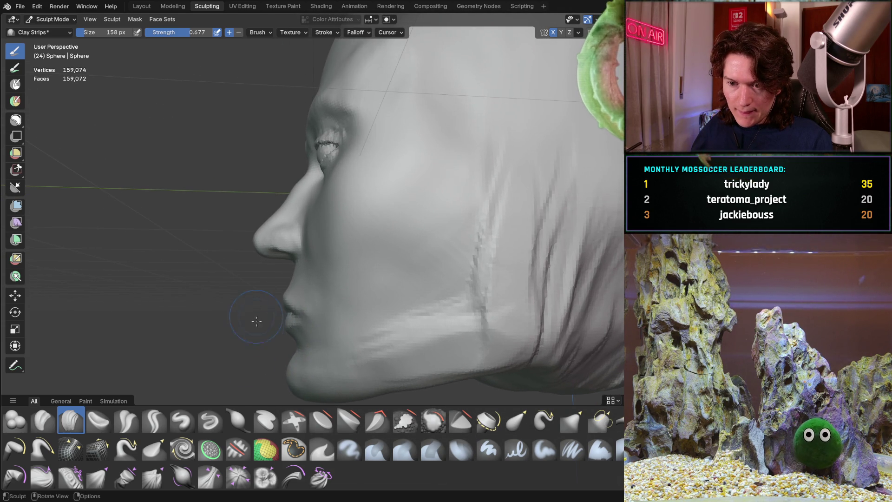
key("f")
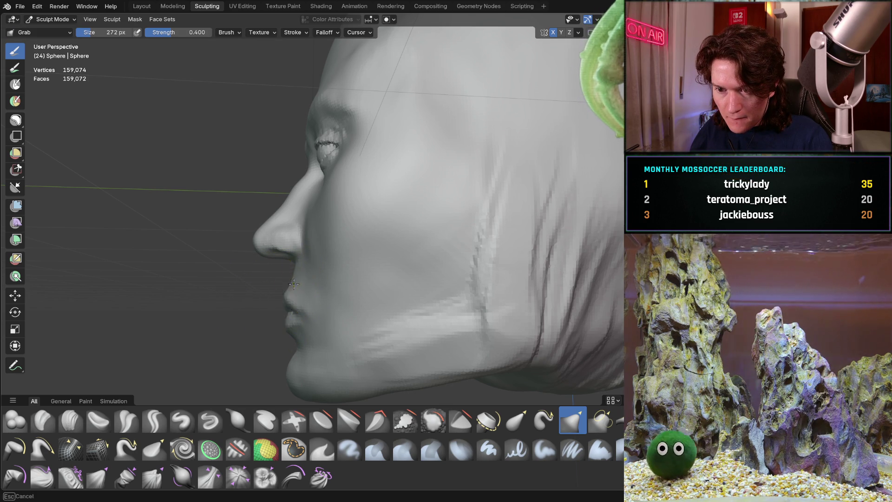
Set the Grab brush to 328 px and pull the lower lip slightly upward.
key("f")
left_click(295, 298)
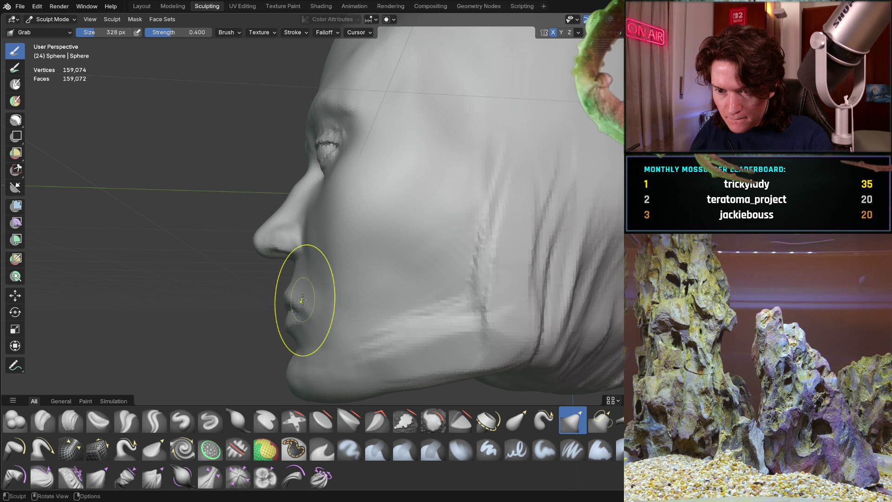
mouse_move(291, 292)
middle_mouse_down()
mouse_move(398, 279)
mouse_move(377, 254)
mouse_move(460, 257)
mouse_move(367, 259)
middle_mouse_up()
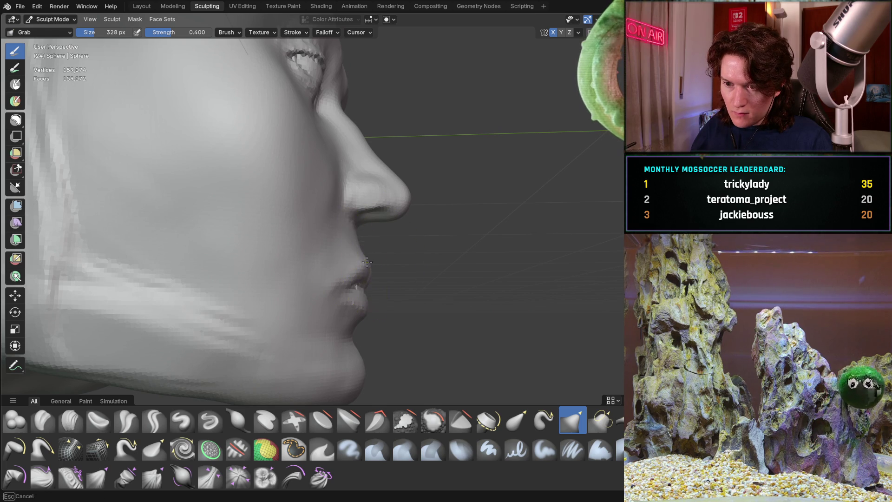
mouse_move(367, 311)
middle_mouse_down()
mouse_move(408, 268)
mouse_move(413, 279)
mouse_move(375, 272)
mouse_move(371, 235)
mouse_move(265, 247)
mouse_move(314, 251)
middle_mouse_up()
left_click_drag(321, 320, 319, 312)
Enlarge the Grab brush to 434 px and pull the upper and lower lip profiles.
mouse_move(353, 275)
middle_mouse_down()
mouse_move(269, 259)
mouse_move(295, 259)
mouse_move(340, 304)
mouse_move(329, 319)
mouse_move(402, 285)
mouse_move(313, 289)
middle_mouse_up()
scroll(312, 288, "up", 6)
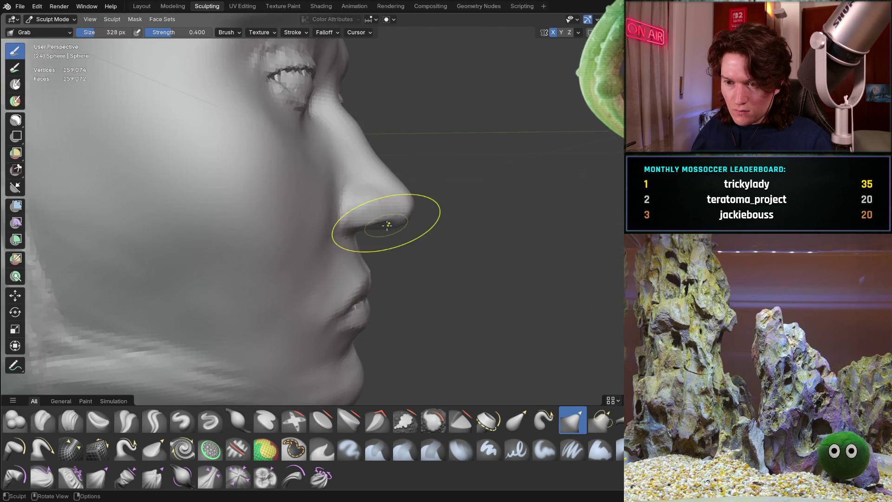
middle_click_drag(385, 226, 373, 264)
key("f")
left_click(398, 278)
left_click_drag(355, 279, 366, 274)
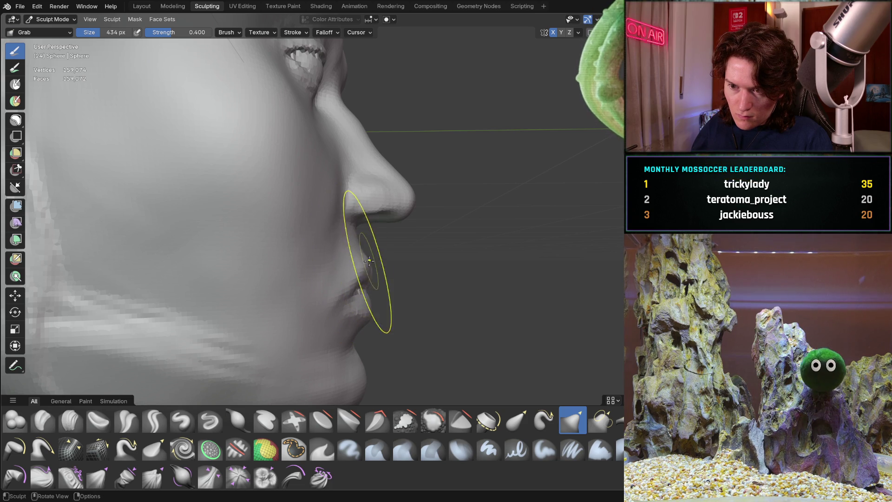
left_click_drag(369, 261, 369, 267)
left_click_drag(369, 303, 370, 311)
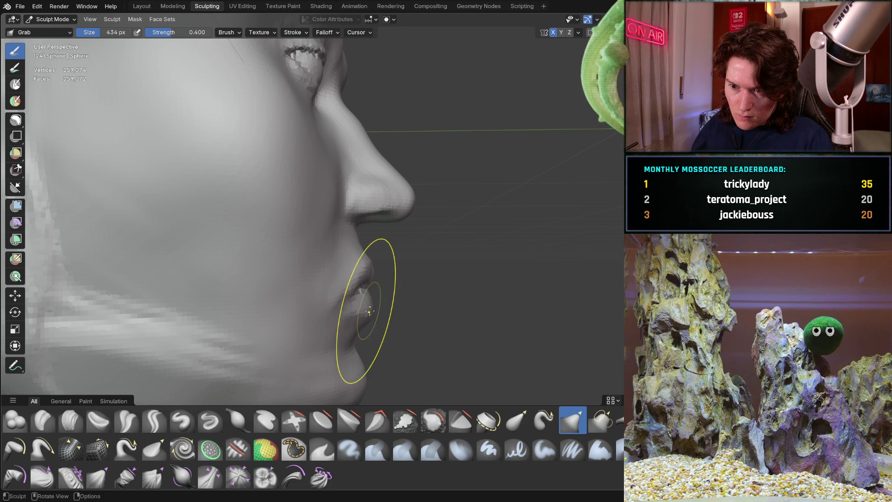
Check the reshaped lips from three-quarter front and side profile views.
mouse_move(359, 268)
middle_mouse_down()
mouse_move(388, 243)
mouse_move(388, 225)
mouse_move(268, 207)
mouse_move(319, 249)
mouse_move(322, 277)
mouse_move(373, 224)
middle_mouse_up()
scroll(373, 224, "down", 3)
mouse_move(355, 259)
middle_mouse_down()
mouse_move(323, 259)
mouse_move(353, 237)
mouse_move(309, 279)
mouse_move(375, 239)
mouse_move(292, 263)
middle_mouse_up()
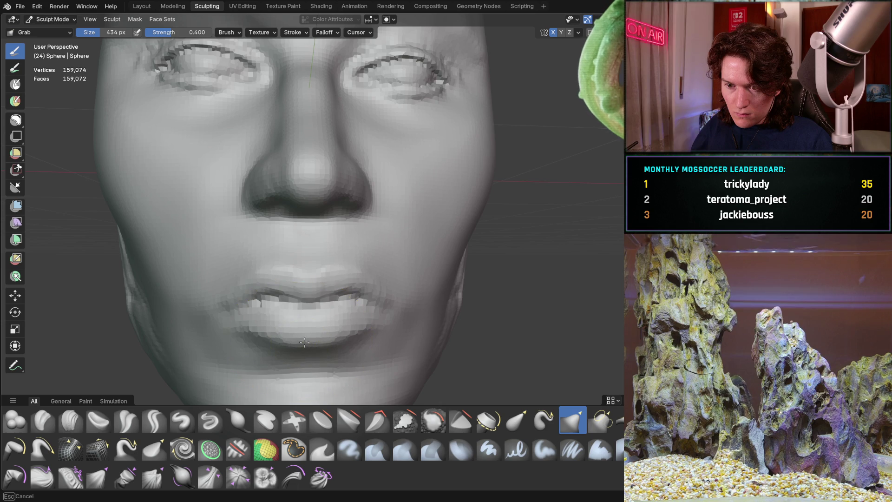
middle_click_drag(304, 340, 211, 319)
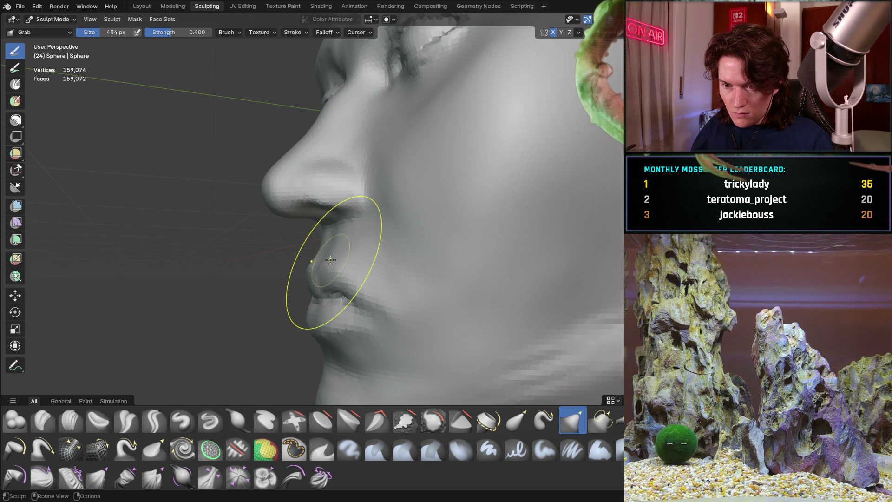
mouse_move(343, 250)
middle_mouse_down()
mouse_move(454, 231)
mouse_move(440, 255)
mouse_move(332, 251)
mouse_move(342, 253)
middle_mouse_up()
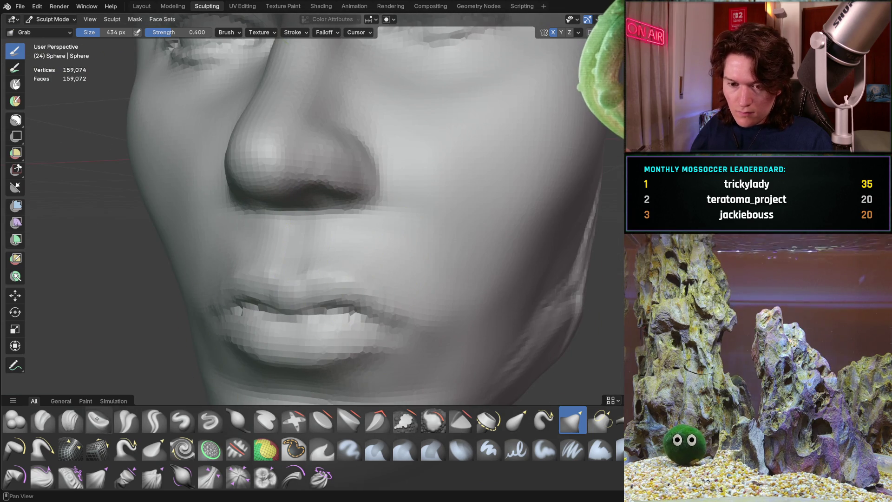
Switch to Clay Strips and resize it to 256 px.
left_click(71, 421)
scroll(269, 263, "up", 2)
key("f")
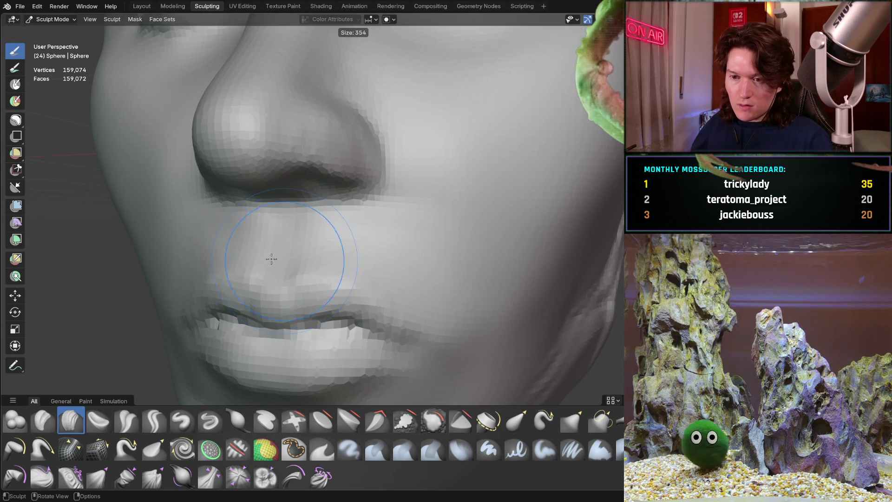
left_click(254, 252)
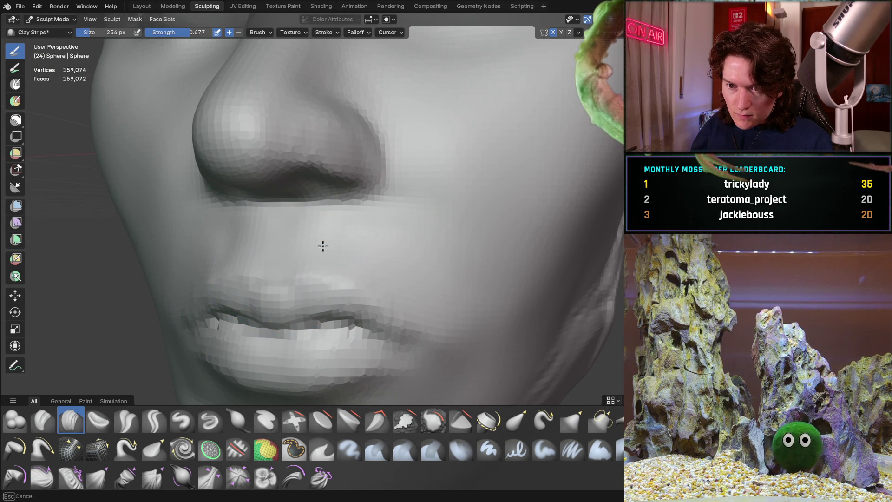
Resize Clay Strips to 232, 168, then 74 px to sculpt the philtrum ridges.
middle_click_drag(281, 241, 344, 241)
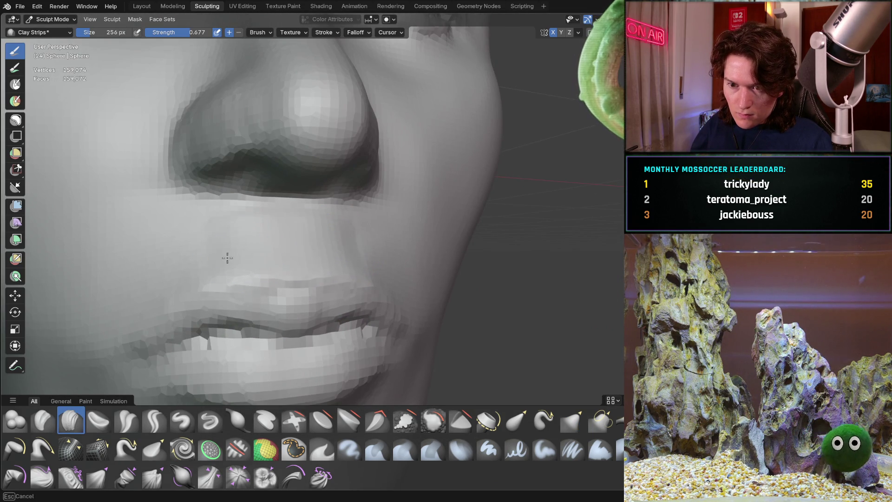
mouse_move(338, 228)
middle_mouse_down()
mouse_move(199, 229)
mouse_move(266, 224)
middle_mouse_up()
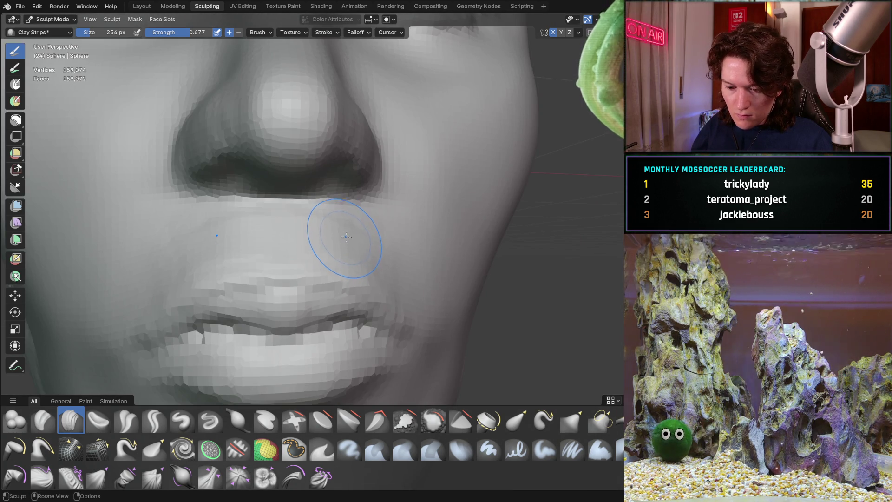
key("f")
left_click(343, 219)
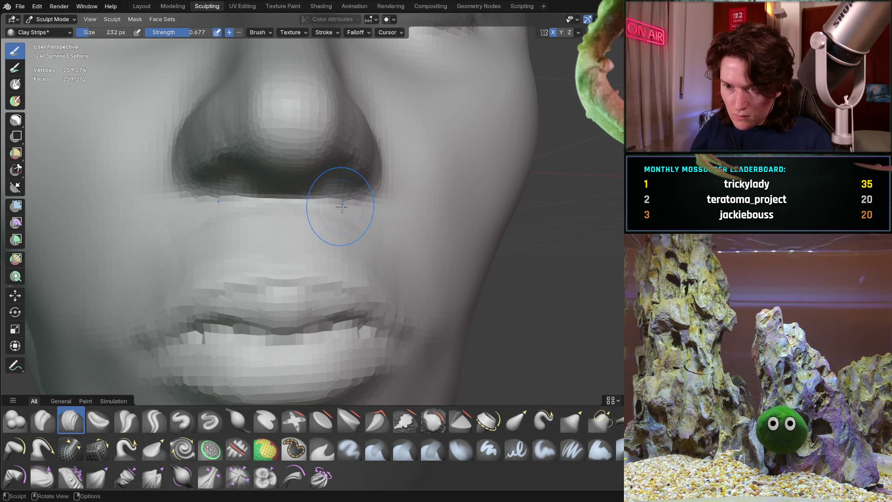
key("f")
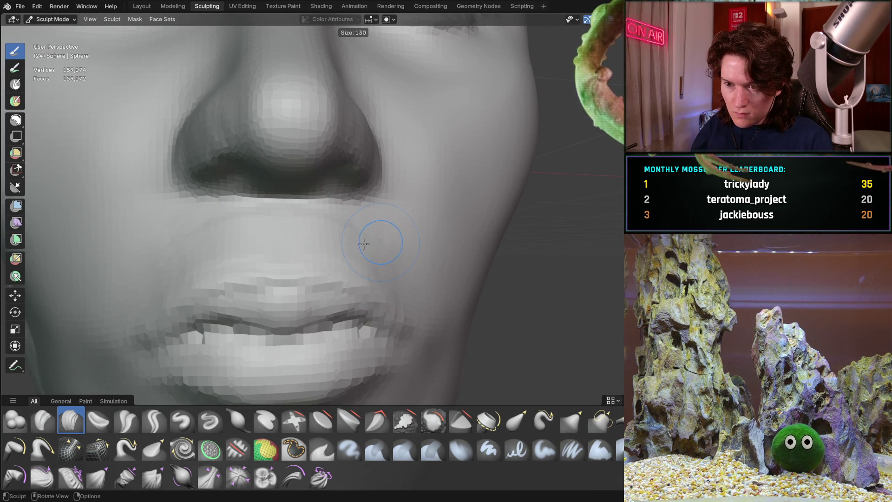
left_click(369, 243)
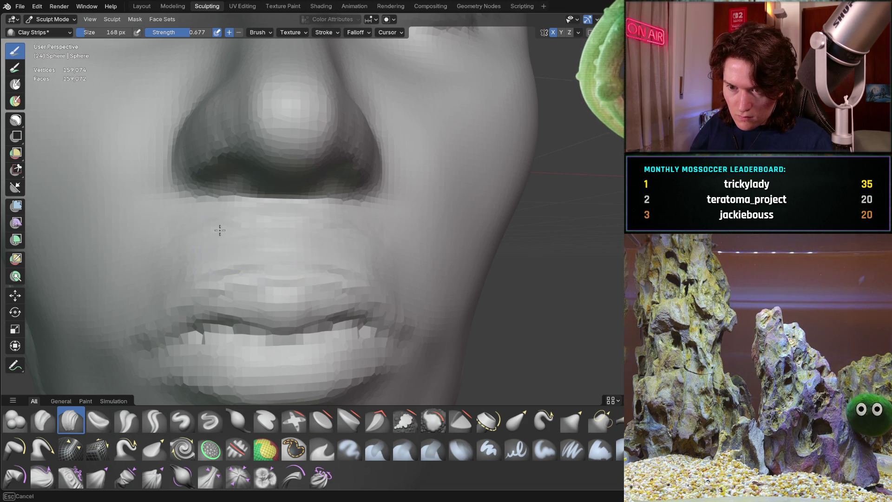
mouse_move(298, 233)
middle_mouse_down()
mouse_move(274, 251)
mouse_move(292, 241)
mouse_move(274, 223)
middle_mouse_up()
key("bracketleft")
key("bracketleft")
key("bracketleft")
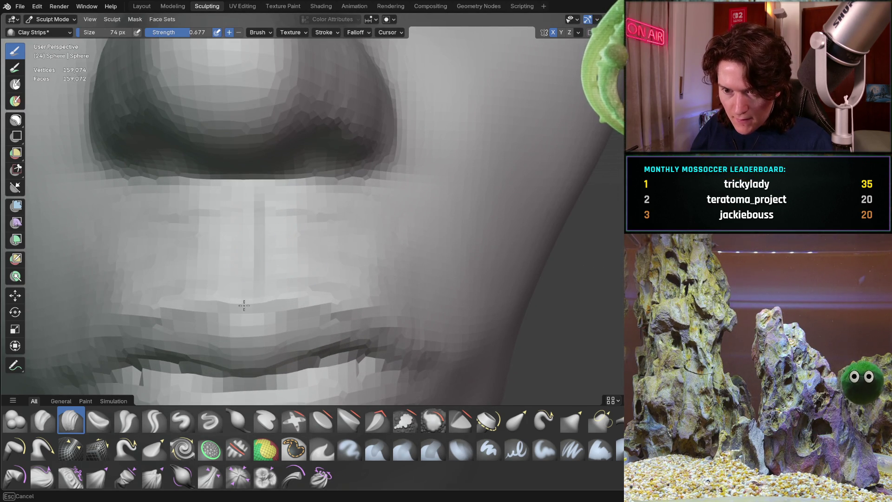
Enlarge Clay Strips to 214 px and build up the upper lip and nasolabial area.
mouse_move(251, 267)
middle_mouse_down()
mouse_move(263, 220)
mouse_move(355, 235)
mouse_move(339, 249)
mouse_move(406, 251)
middle_mouse_up()
key("f")
left_click(353, 259)
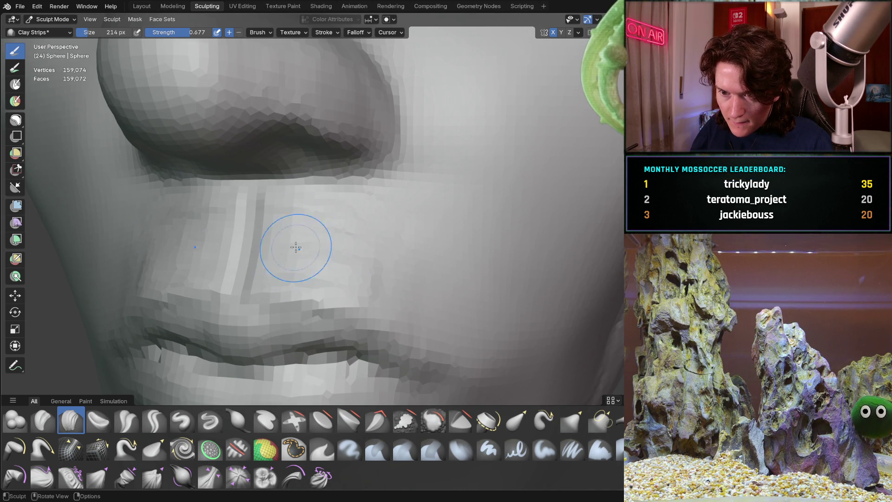
middle_click_drag(388, 284, 289, 233)
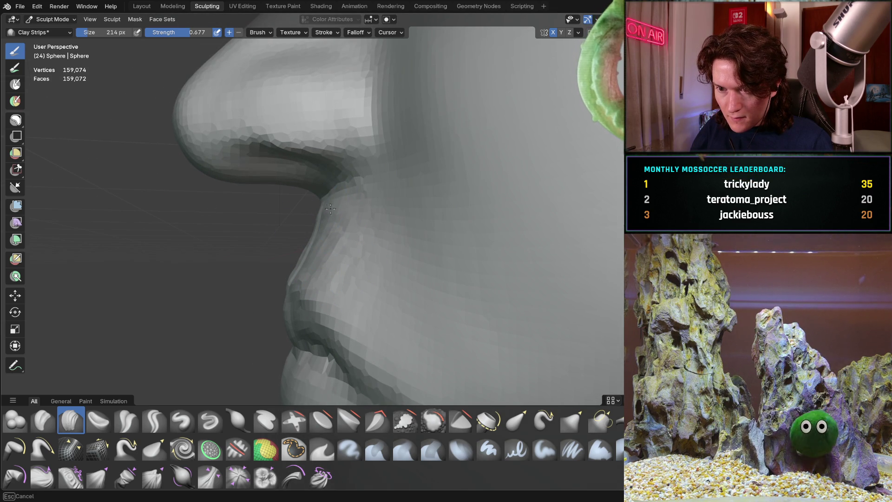
mouse_move(360, 208)
middle_mouse_down()
mouse_move(420, 209)
mouse_move(300, 207)
middle_mouse_up()
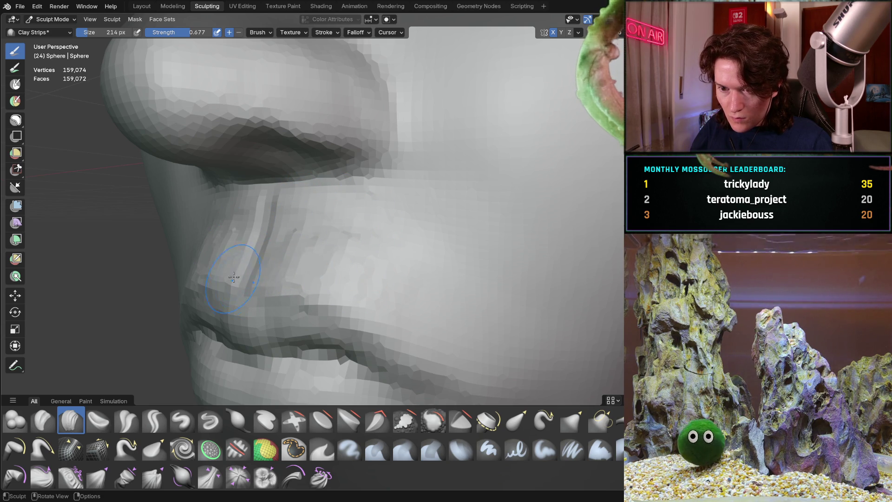
middle_click_drag(233, 282, 204, 265)
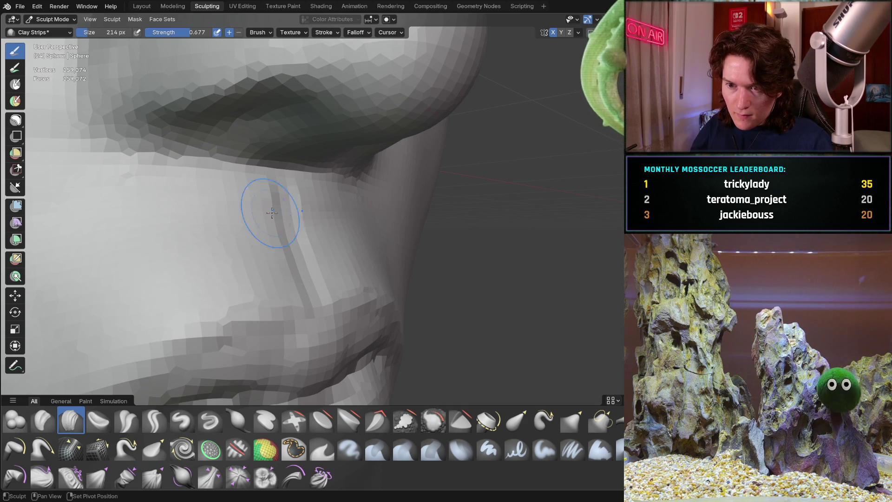
middle_click_drag(321, 212, 203, 316, "ctrl")
Blend the skin between nose and upper lip with Clay Strips from frontal and side views.
mouse_move(291, 234)
middle_mouse_down()
mouse_move(263, 259)
mouse_move(283, 263)
middle_mouse_up()
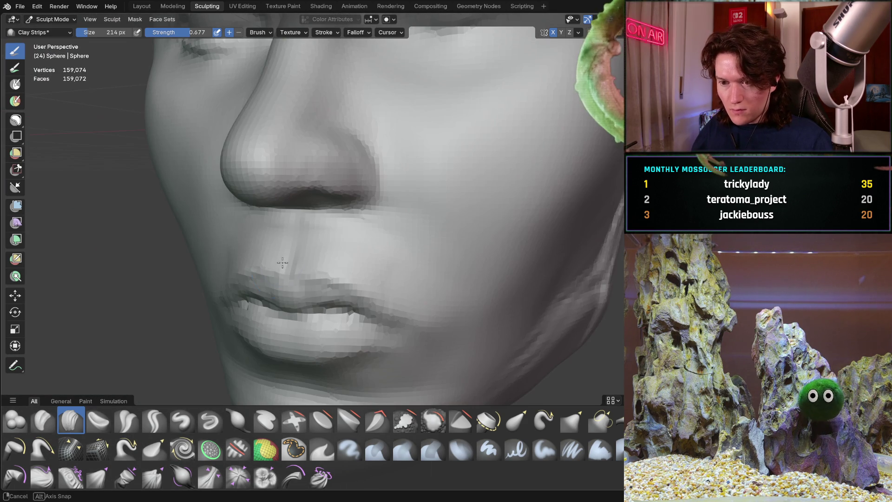
middle_click_drag(224, 302, 265, 321)
scroll(278, 330, "up", 4)
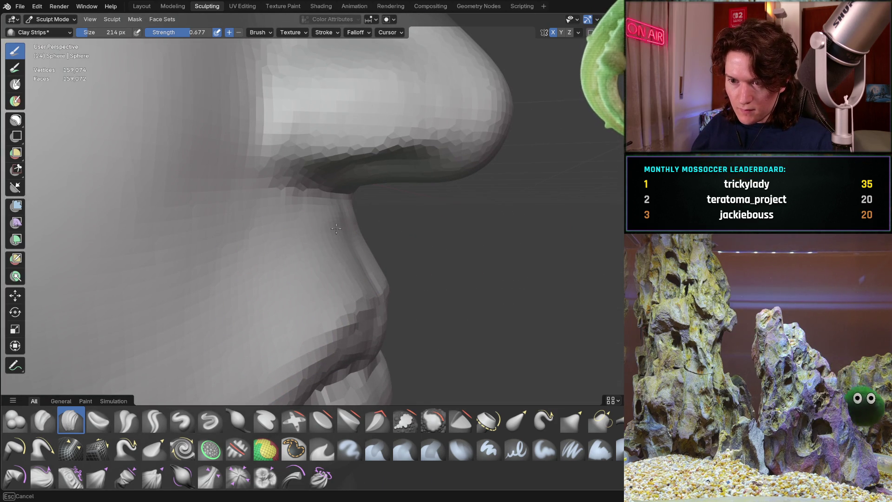
middle_click_drag(336, 215, 295, 223)
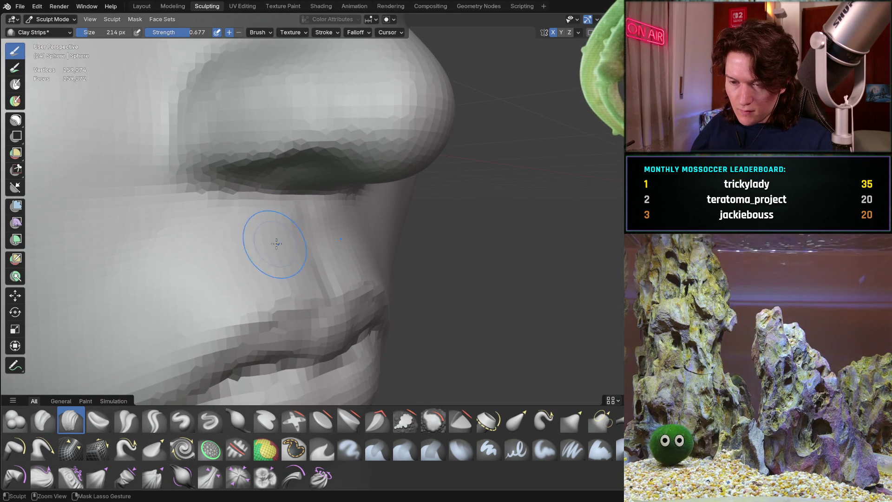
scroll(264, 203, "up", 3)
middle_click_drag(239, 198, 253, 184)
middle_click_drag(250, 251, 227, 247)
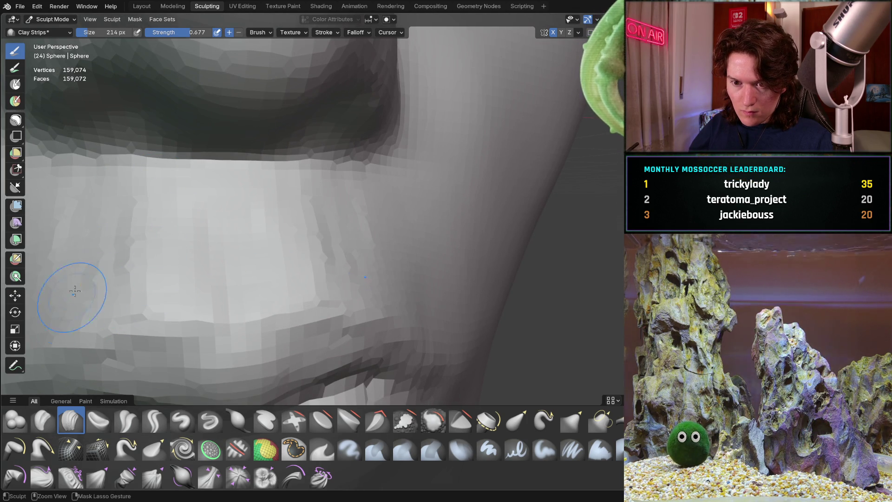
mouse_move(88, 265)
middle_mouse_down()
mouse_move(96, 234)
mouse_move(73, 273)
middle_mouse_up()
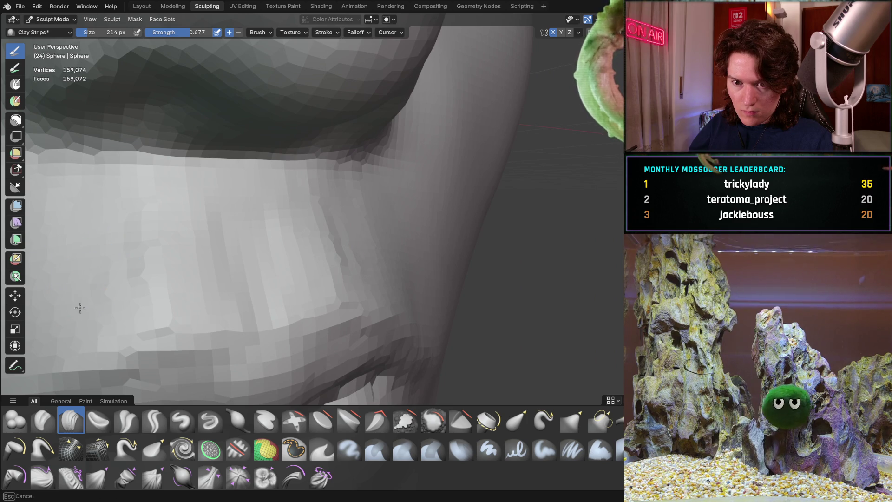
Review the blended area out to the full head, then zoom back onto the lips.
mouse_move(319, 200)
middle_mouse_down("ctrl")
mouse_move(301, 236)
mouse_move(346, 244)
middle_mouse_up("ctrl")
mouse_move(403, 266)
middle_mouse_down()
mouse_move(393, 245)
mouse_move(291, 270)
mouse_move(369, 253)
middle_mouse_up()
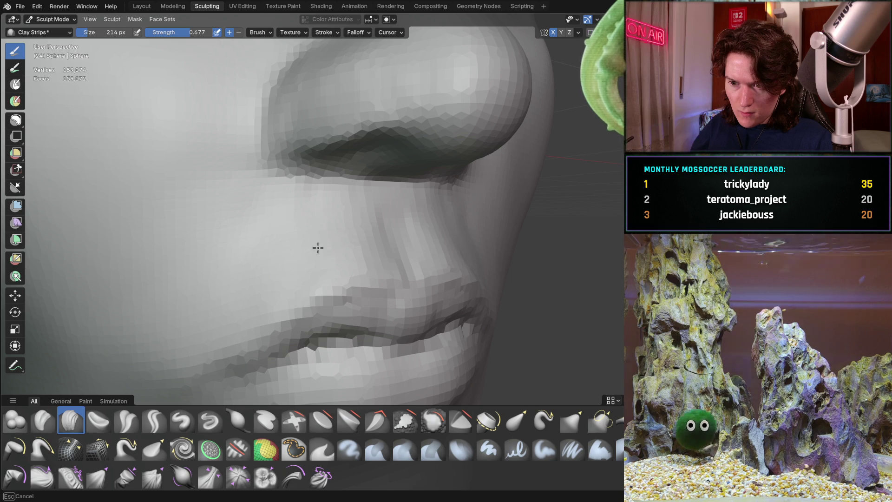
middle_click_drag(314, 235, 286, 230)
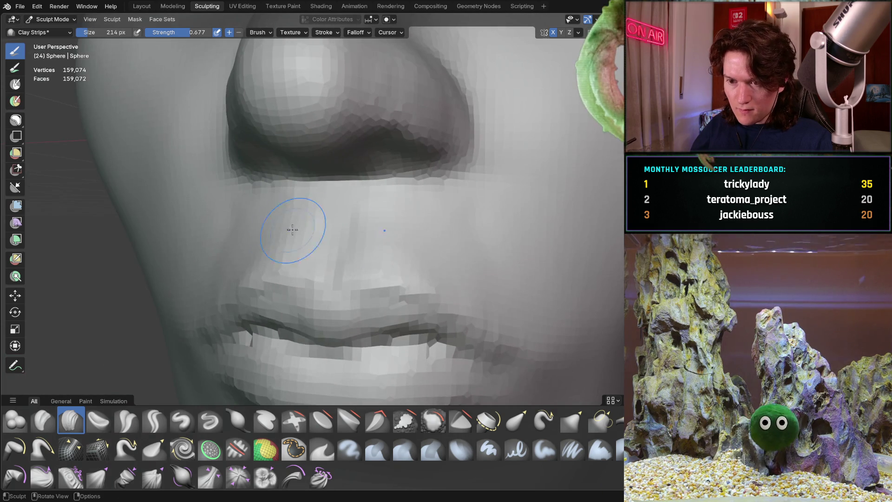
scroll(432, 190, "down", 6)
mouse_move(433, 190)
middle_mouse_down()
mouse_move(339, 339)
mouse_move(325, 279)
mouse_move(339, 230)
mouse_move(348, 289)
mouse_move(381, 261)
mouse_move(314, 222)
mouse_move(299, 265)
middle_mouse_up()
scroll(329, 184, "up", 5)
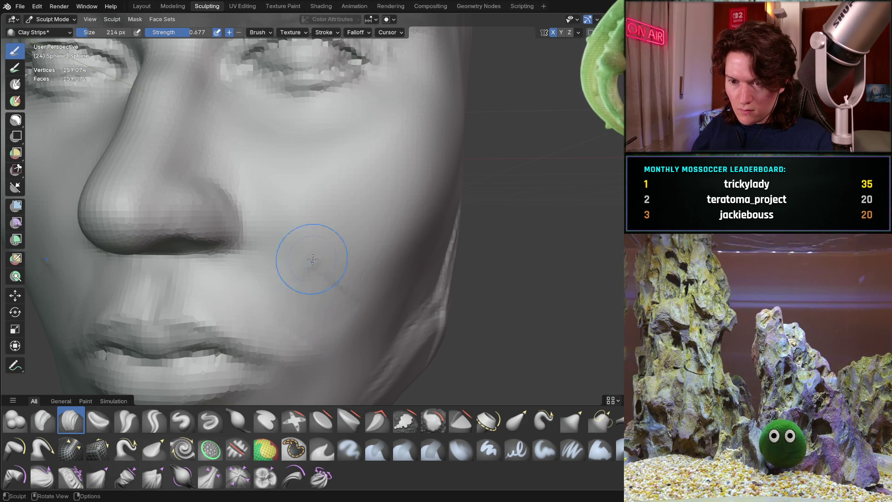
mouse_move(362, 271)
middle_mouse_down()
mouse_move(381, 265)
mouse_move(184, 294)
mouse_move(207, 300)
mouse_move(245, 274)
mouse_move(245, 308)
mouse_move(259, 250)
mouse_move(218, 363)
mouse_move(245, 295)
mouse_move(334, 260)
middle_mouse_up()
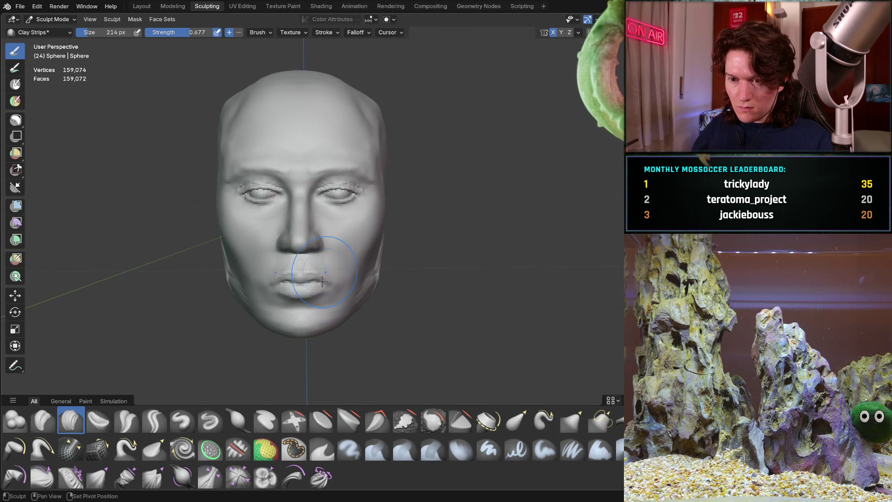
mouse_move(264, 318)
middle_mouse_down("ctrl")
mouse_move(259, 289)
mouse_move(299, 235)
mouse_move(289, 284)
middle_mouse_up("ctrl")
scroll(289, 284, "up", 1)
Switch to the Grab brush and enlarge it to 264 px in side profile.
key("g")
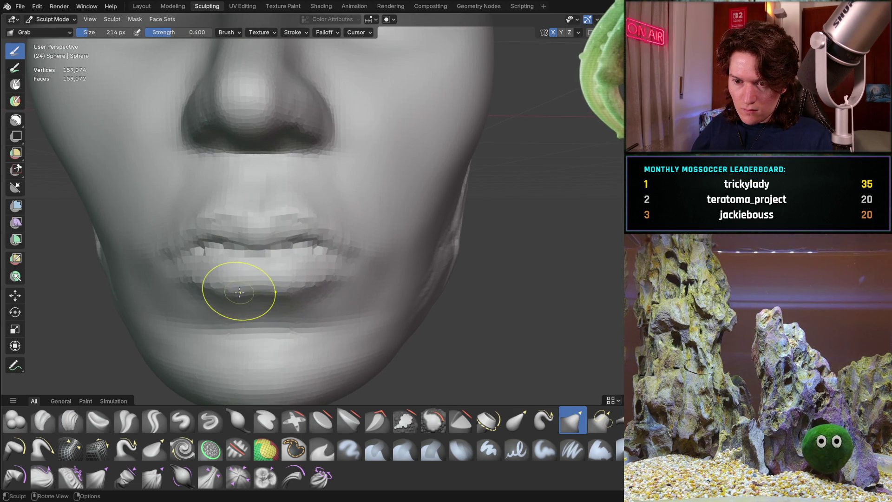
scroll(323, 273, "down", 5)
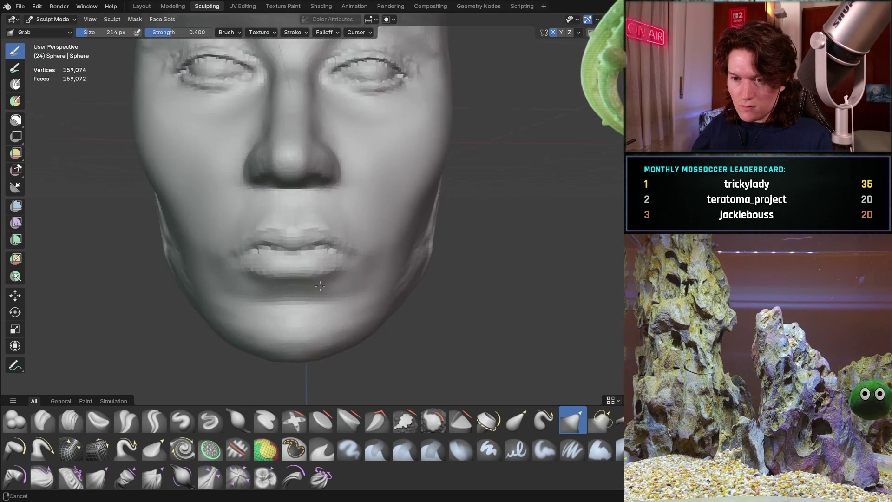
mouse_move(298, 256)
middle_mouse_down()
mouse_move(376, 254)
mouse_move(233, 257)
middle_mouse_up()
scroll(233, 257, "up", 3)
scroll(286, 236, "up", 3)
mouse_move(286, 236)
middle_mouse_down()
mouse_move(291, 223)
mouse_move(269, 234)
middle_mouse_up()
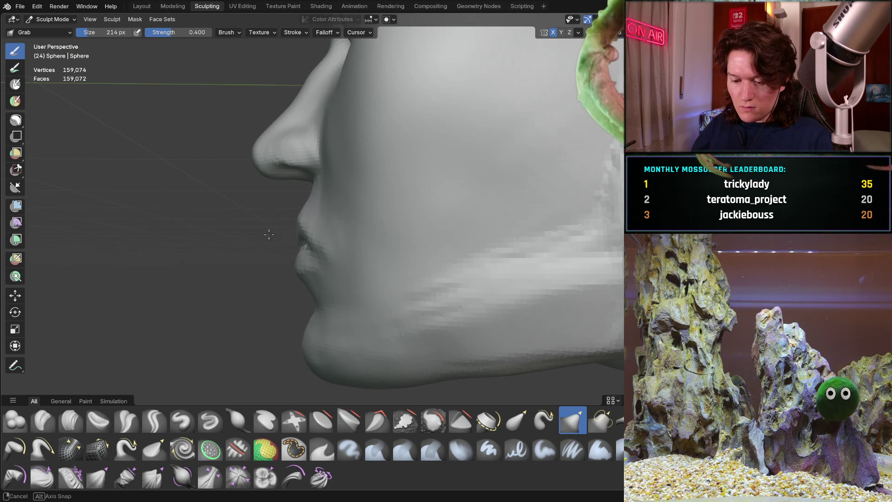
key("f")
left_click(338, 228)
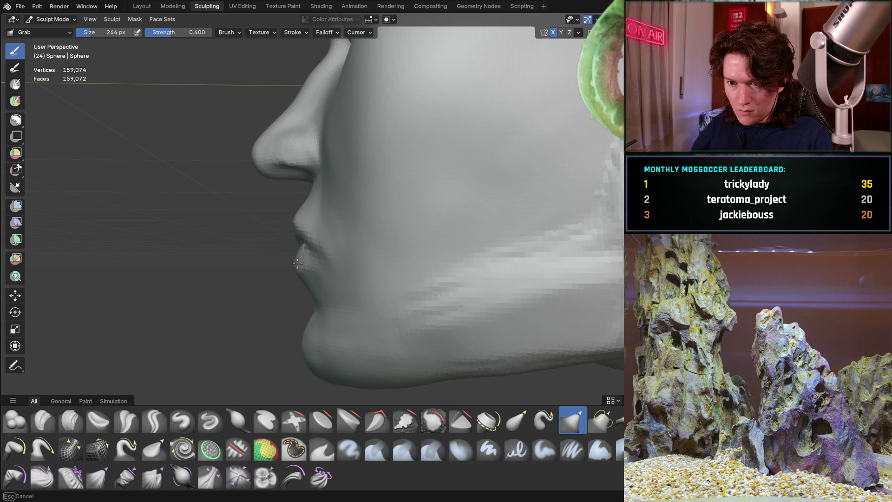
Pull the upper lip below the nose into shape, check it frontally, and pick Clay Strips.
left_click_drag(299, 263, 294, 259)
left_click(297, 218)
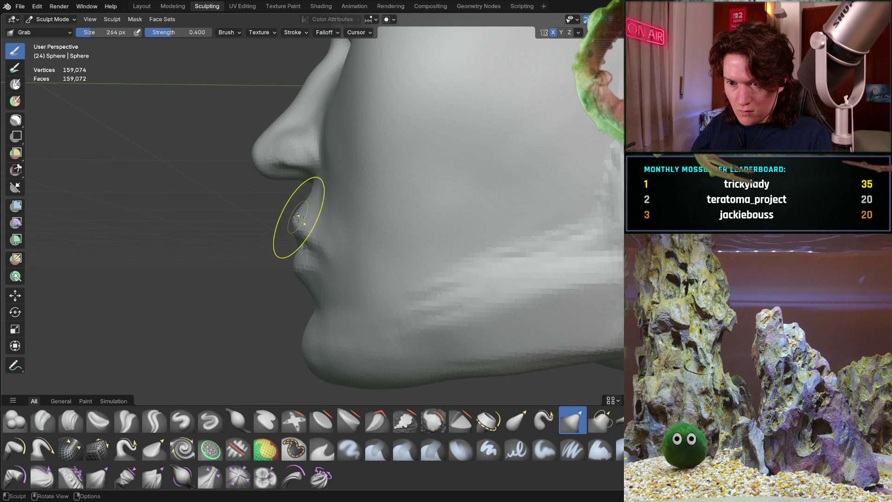
left_click_drag(301, 200, 303, 201)
mouse_move(303, 201)
middle_mouse_down()
mouse_move(500, 223)
mouse_move(412, 228)
mouse_move(460, 232)
middle_mouse_up()
scroll(343, 259, "up", 6)
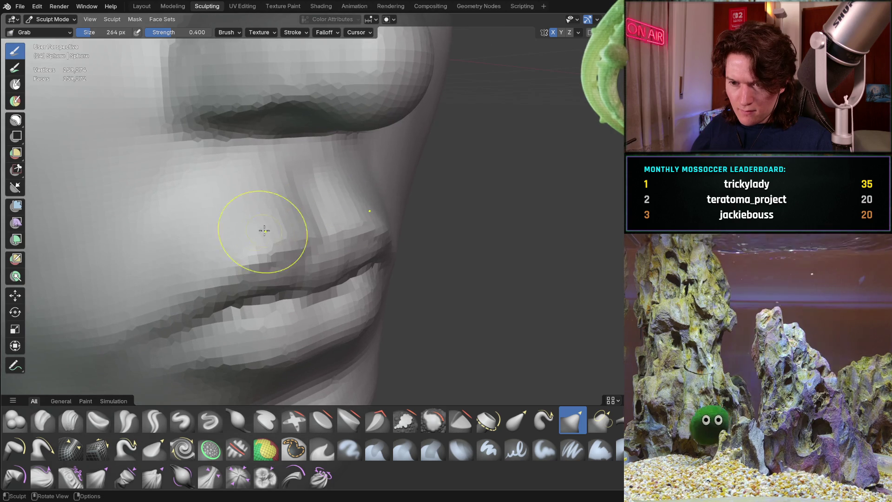
scroll(260, 237, "down", 3)
mouse_move(273, 229)
middle_mouse_down()
mouse_move(227, 200)
mouse_move(355, 209)
mouse_move(214, 226)
mouse_move(218, 221)
middle_mouse_up()
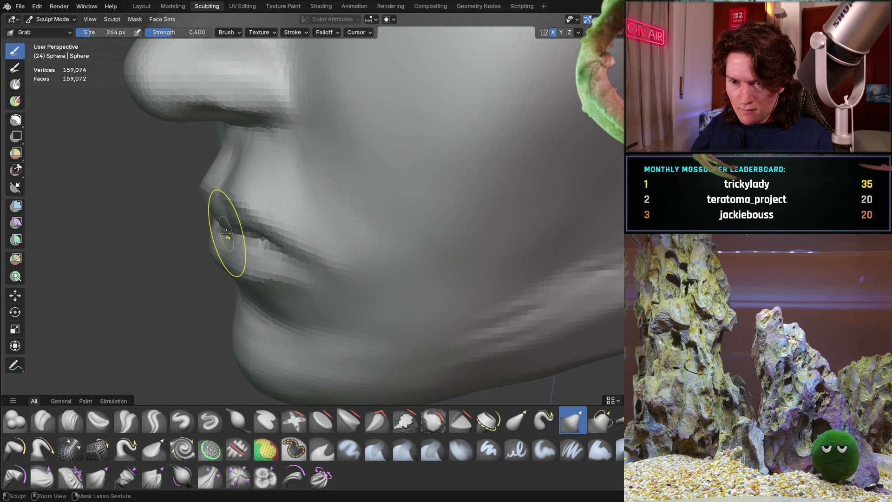
mouse_move(232, 238)
middle_mouse_down()
mouse_move(333, 239)
mouse_move(179, 216)
mouse_move(249, 259)
mouse_move(291, 203)
mouse_move(382, 215)
mouse_move(335, 263)
middle_mouse_up()
scroll(333, 239, "up", 3)
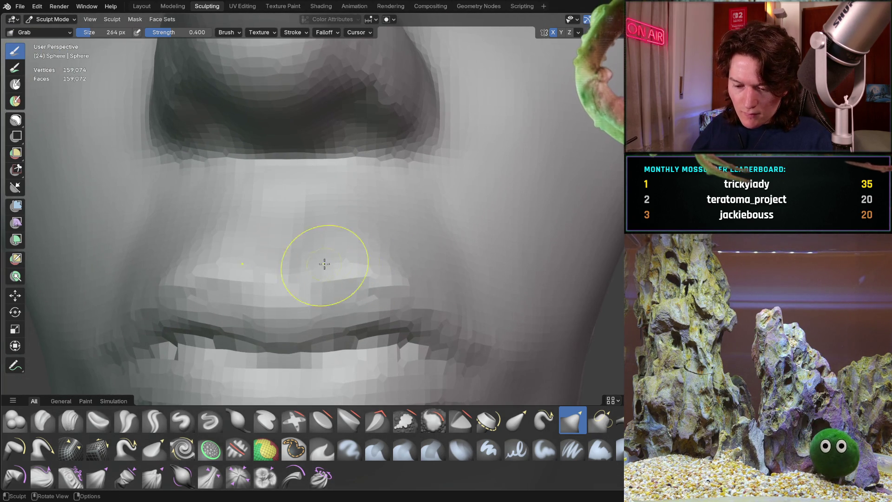
left_click(71, 419)
scroll(209, 255, "up", 5)
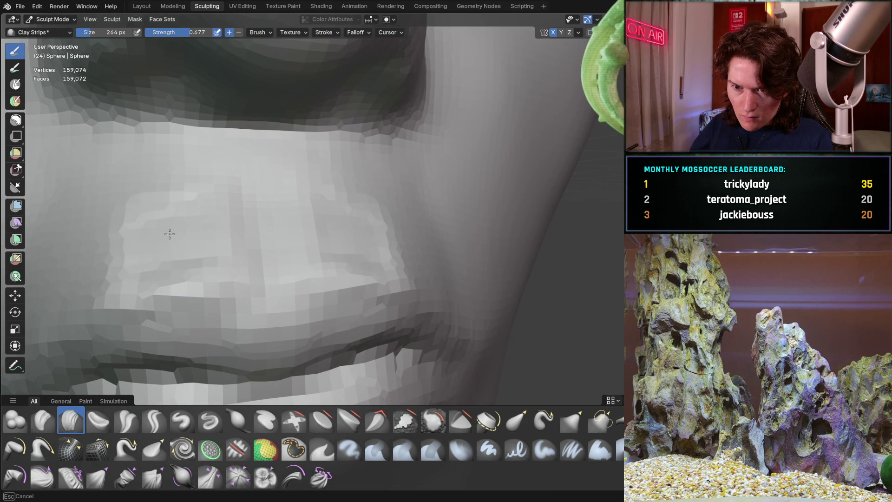
Orbit from the nose-and-lips profile to a close frontal view of the upper lip.
mouse_move(88, 253)
middle_mouse_down()
mouse_move(169, 219)
mouse_move(79, 199)
mouse_move(131, 213)
mouse_move(114, 219)
mouse_move(183, 216)
middle_mouse_up()
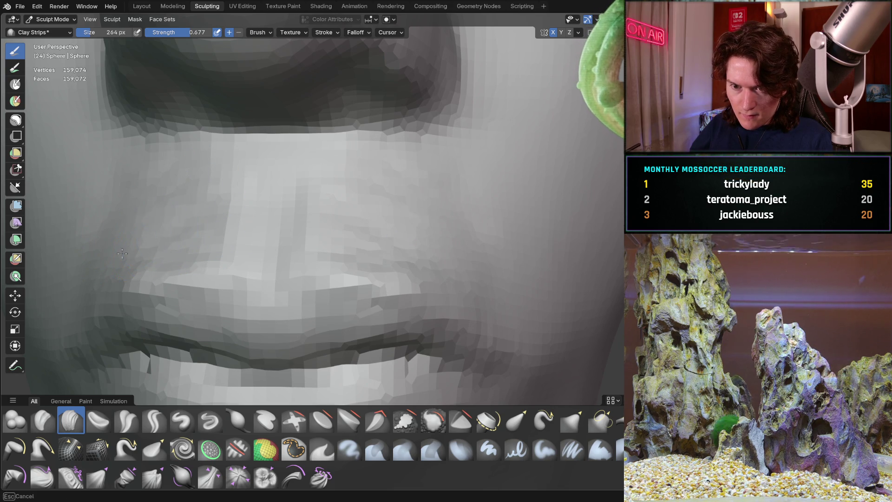
mouse_move(166, 209)
middle_mouse_down()
mouse_move(183, 238)
mouse_move(113, 219)
mouse_move(229, 198)
mouse_move(180, 199)
mouse_move(382, 211)
mouse_move(334, 181)
middle_mouse_up()
middle_click_drag(351, 213, 302, 233)
mouse_move(382, 185)
middle_mouse_down()
mouse_move(279, 219)
mouse_move(308, 235)
mouse_move(334, 235)
mouse_move(256, 304)
middle_mouse_up()
scroll(295, 189, "up", 6)
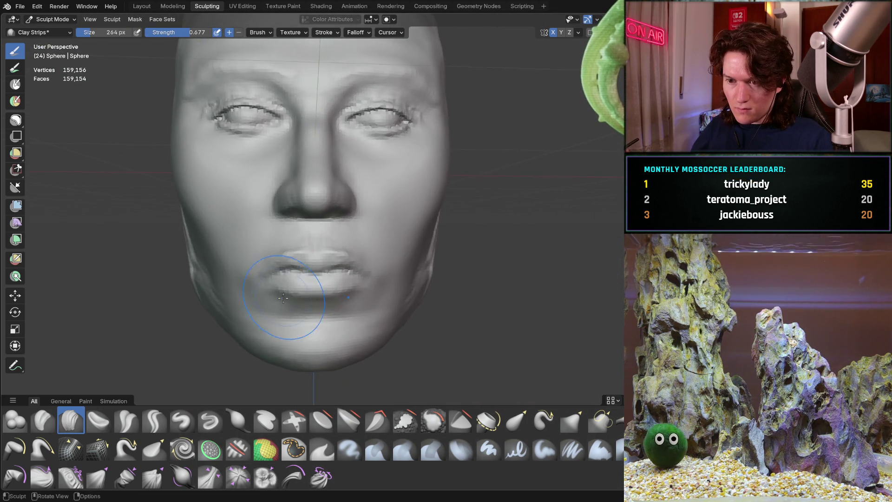
mouse_move(295, 190)
middle_mouse_down("ctrl")
mouse_move(315, 233)
mouse_move(245, 259)
middle_mouse_up("ctrl")
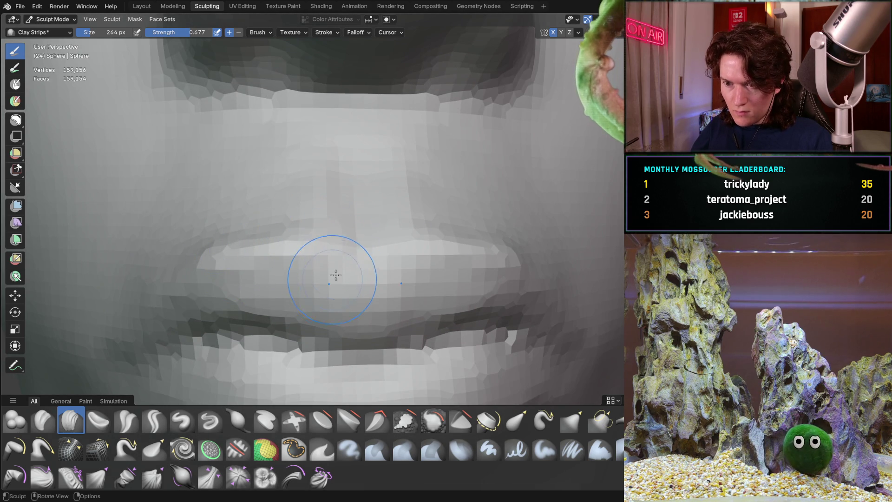
mouse_move(337, 270)
middle_mouse_down()
mouse_move(353, 260)
mouse_move(297, 279)
mouse_move(339, 295)
middle_mouse_up()
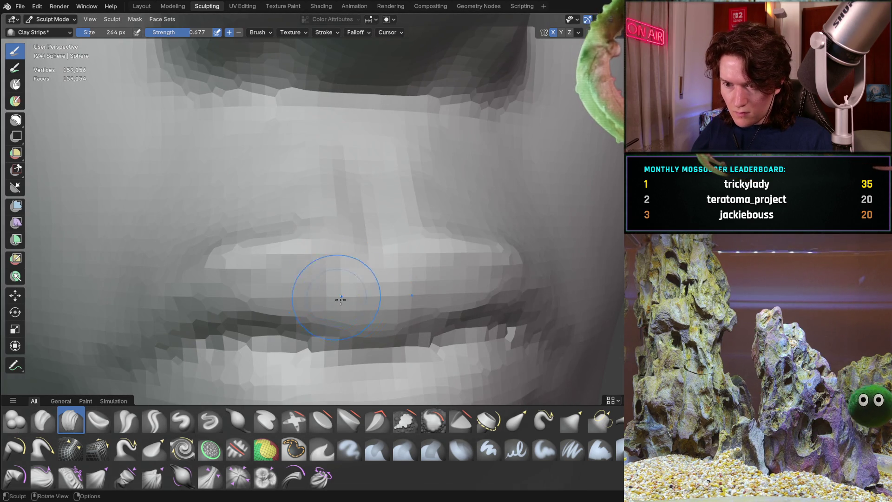
Shrink the Clay Strips brush to 202 px and check the lips from frontal, side and three-quarter views.
key("f")
left_click(372, 306)
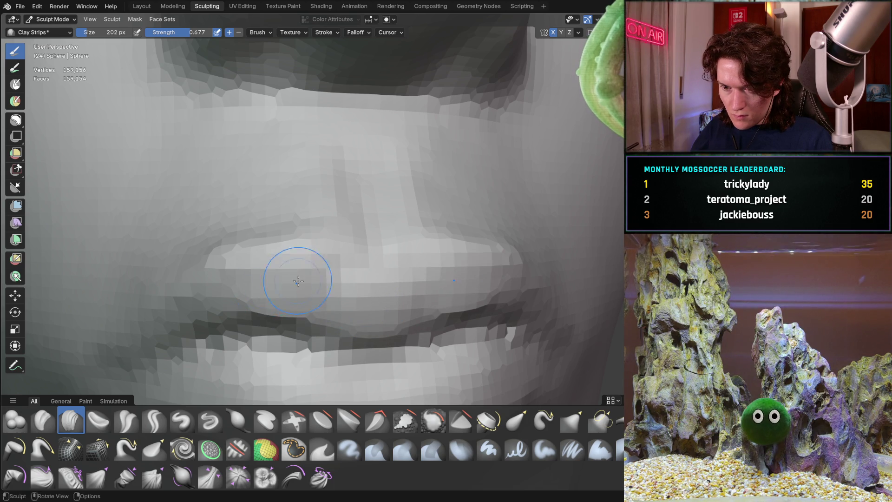
middle_click_drag(249, 279, 298, 278)
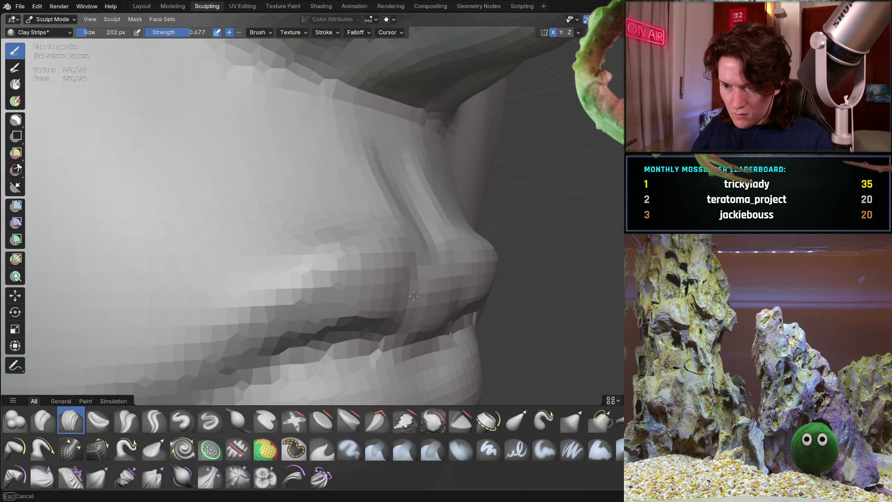
middle_click_drag(380, 275, 292, 307)
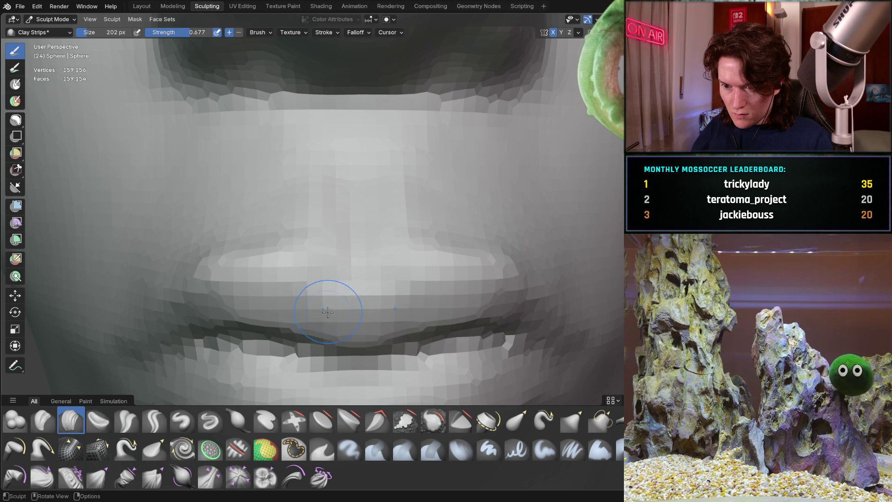
middle_click_drag(347, 312, 324, 301)
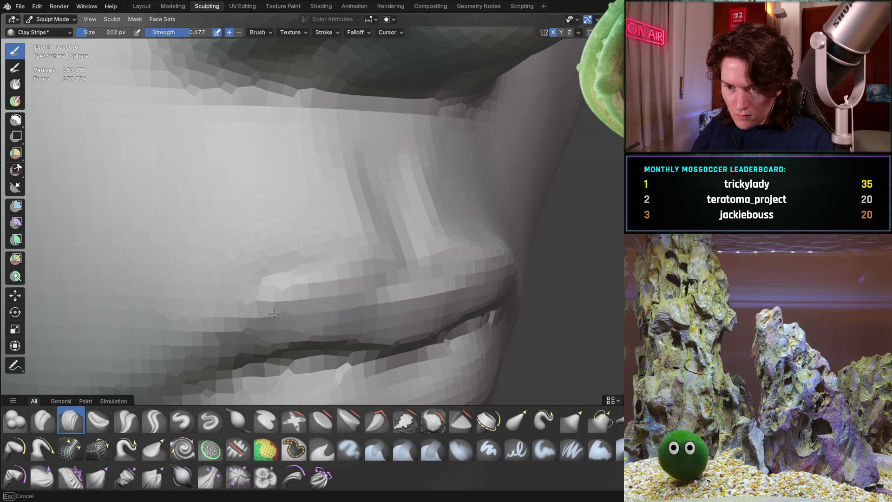
mouse_move(229, 330)
middle_mouse_down()
mouse_move(259, 269)
mouse_move(218, 253)
mouse_move(375, 291)
mouse_move(334, 273)
mouse_move(265, 266)
middle_mouse_up()
middle_click_drag(269, 307, 275, 296)
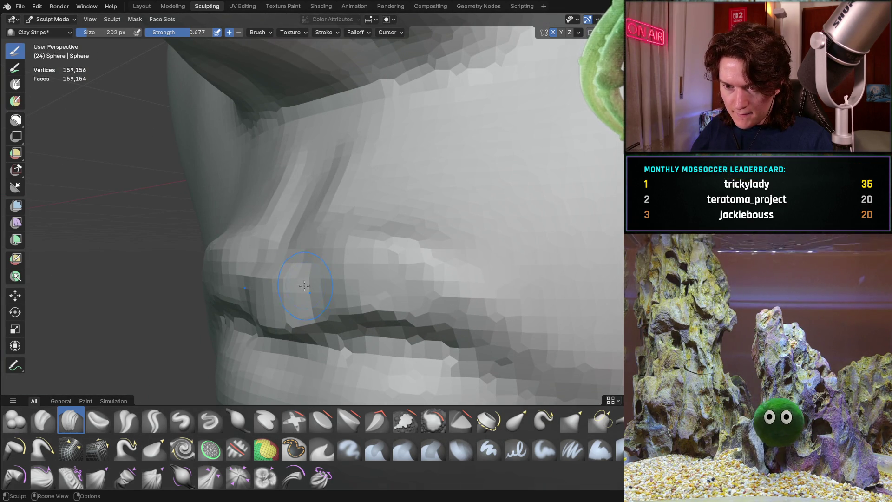
middle_click_drag(353, 268, 386, 277)
middle_click_drag(306, 306, 318, 282)
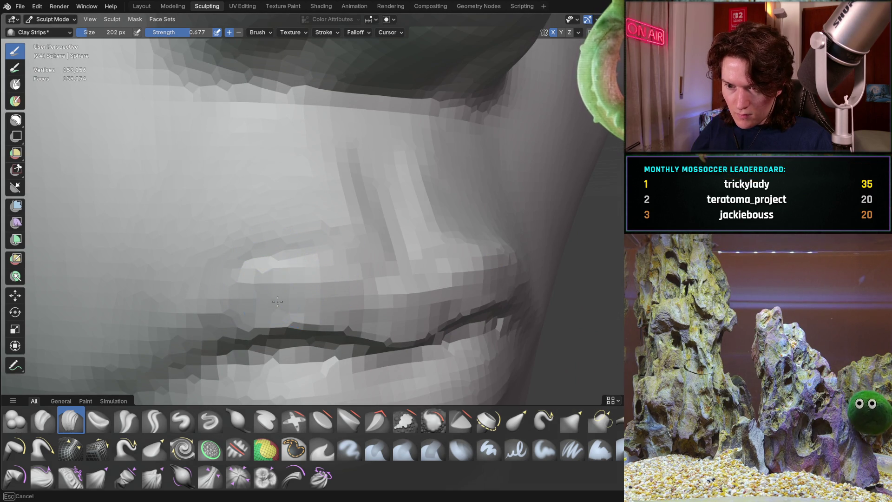
mouse_move(323, 302)
middle_mouse_down()
mouse_move(349, 265)
mouse_move(260, 199)
mouse_move(233, 304)
mouse_move(226, 270)
mouse_move(225, 325)
mouse_move(273, 262)
mouse_move(336, 258)
middle_mouse_up()
Build up the upper lip below the nose from close, rotated views.
scroll(286, 253, "up", 3)
scroll(256, 256, "down", 3)
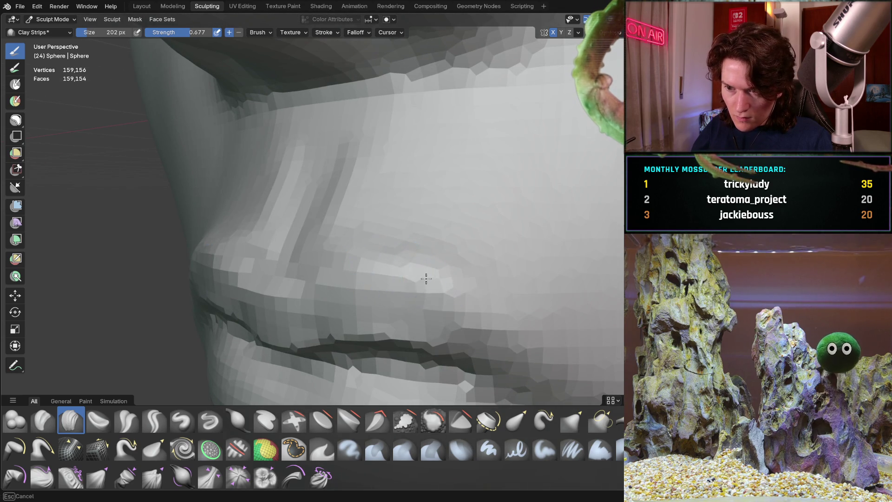
mouse_move(410, 274)
middle_mouse_down()
mouse_move(403, 246)
mouse_move(307, 275)
middle_mouse_up()
scroll(319, 271, "down", 3)
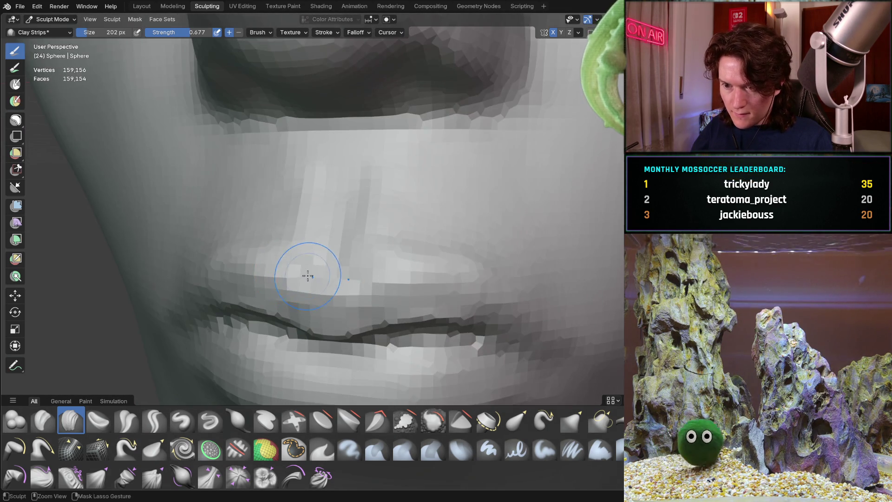
scroll(317, 289, "up", 3)
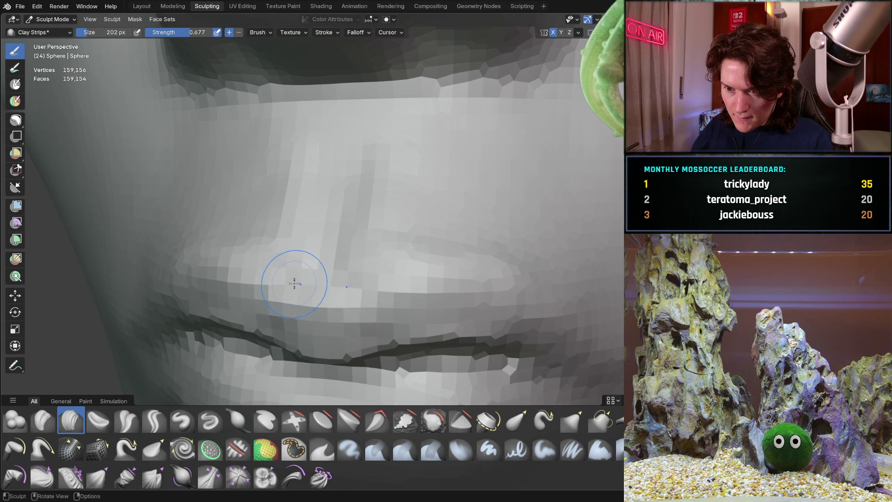
scroll(353, 268, "down", 5)
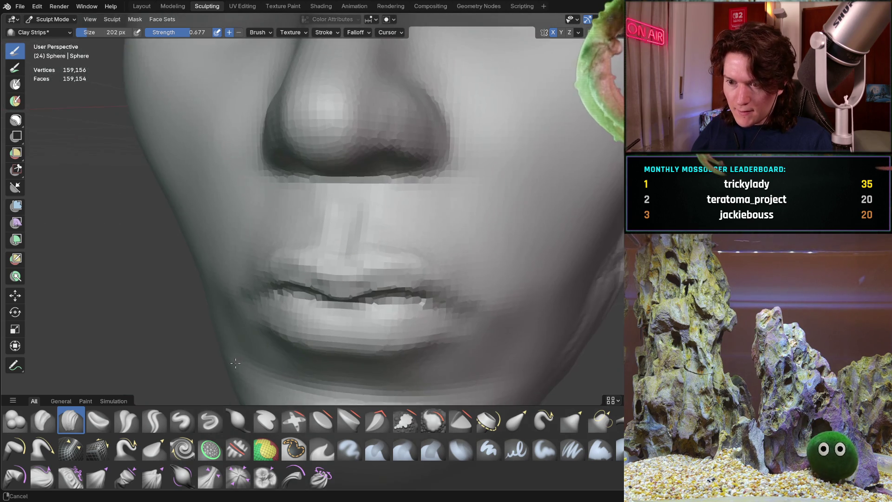
mouse_move(325, 275)
middle_mouse_down()
mouse_move(294, 277)
mouse_move(337, 209)
middle_mouse_up()
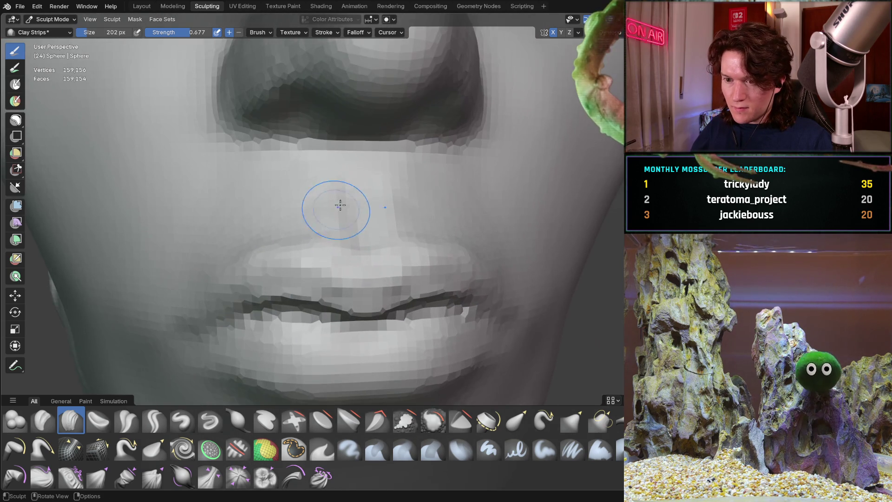
middle_click_drag(308, 260, 285, 245, "ctrl")
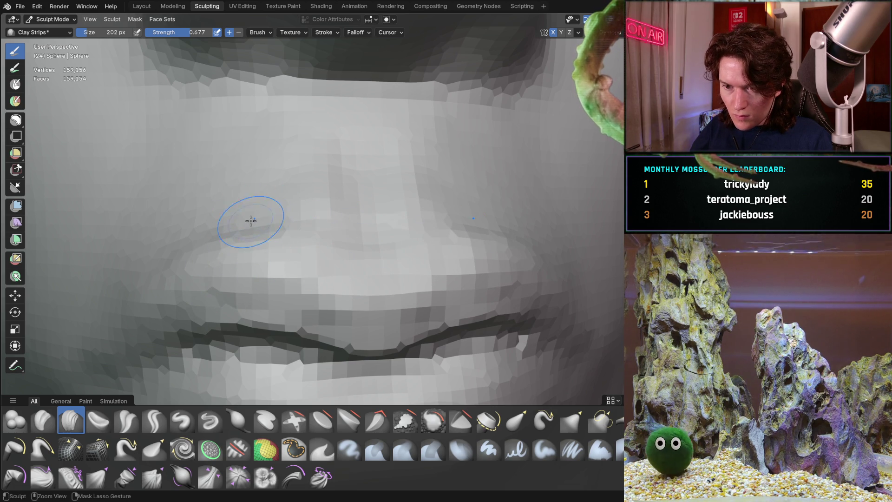
mouse_move(393, 186)
middle_mouse_down("ctrl")
mouse_move(356, 240)
mouse_move(300, 250)
mouse_move(389, 215)
mouse_move(362, 268)
mouse_move(251, 275)
mouse_move(247, 288)
middle_mouse_up("ctrl")
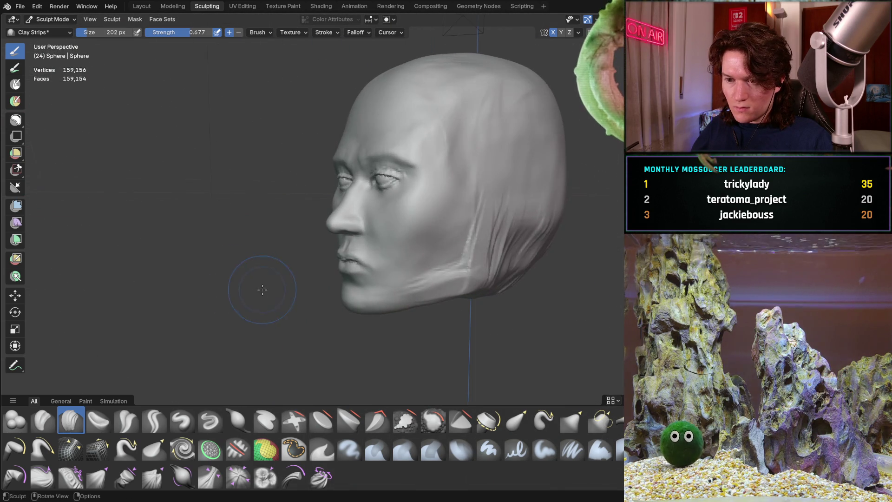
Refine the area just under the nostril from a close side profile.
scroll(261, 275, "up", 2)
mouse_move(306, 266)
middle_mouse_down()
mouse_move(265, 269)
mouse_move(293, 265)
middle_mouse_up()
scroll(401, 173, "up", 3)
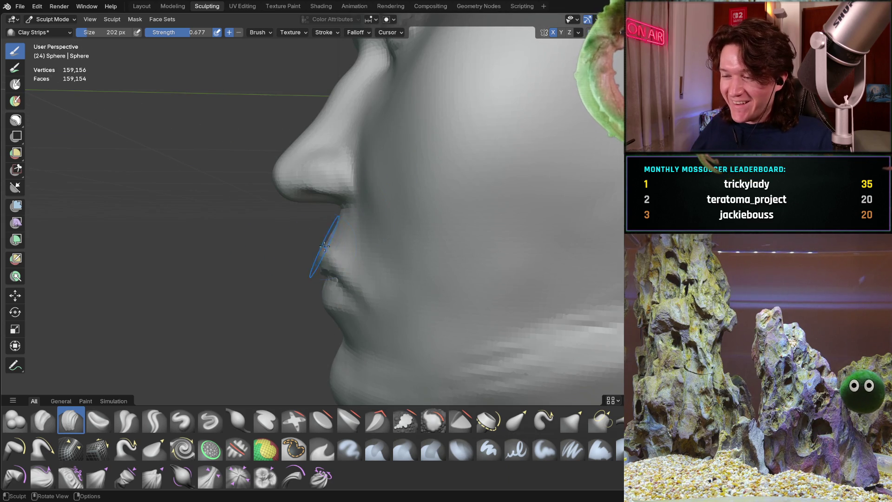
scroll(328, 246, "up", 5)
middle_click_drag(332, 247, 354, 260, "shift")
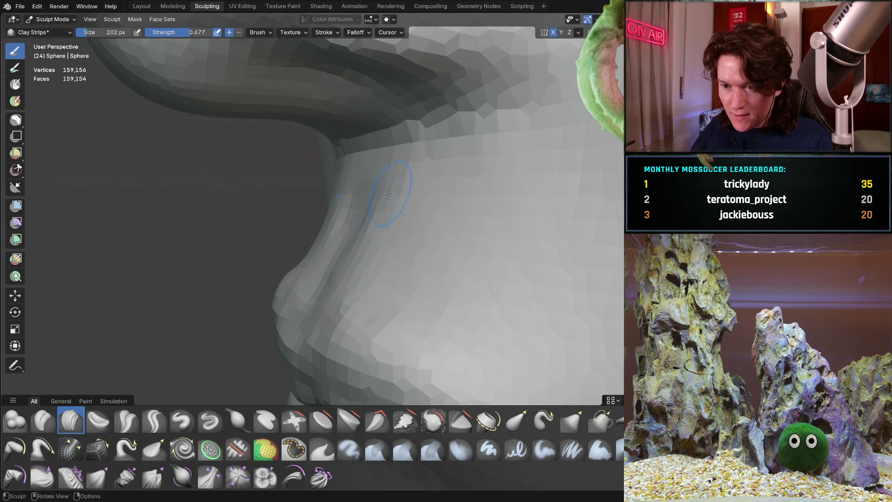
scroll(379, 207, "down", 5)
Check the upper lip and mouth corners from frontal, angled and profile views.
mouse_move(358, 283)
middle_mouse_down()
mouse_move(337, 282)
mouse_move(364, 304)
mouse_move(367, 260)
mouse_move(394, 231)
mouse_move(369, 265)
middle_mouse_up()
scroll(337, 328, "up", 1)
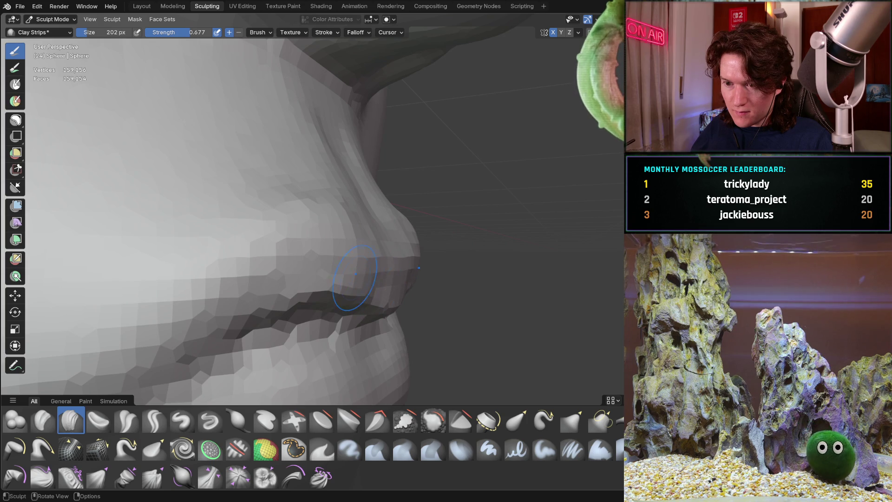
mouse_move(352, 278)
middle_mouse_down()
mouse_move(297, 253)
mouse_move(309, 282)
mouse_move(276, 283)
mouse_move(295, 282)
middle_mouse_up()
mouse_move(350, 241)
middle_mouse_down()
mouse_move(288, 252)
mouse_move(338, 278)
middle_mouse_up()
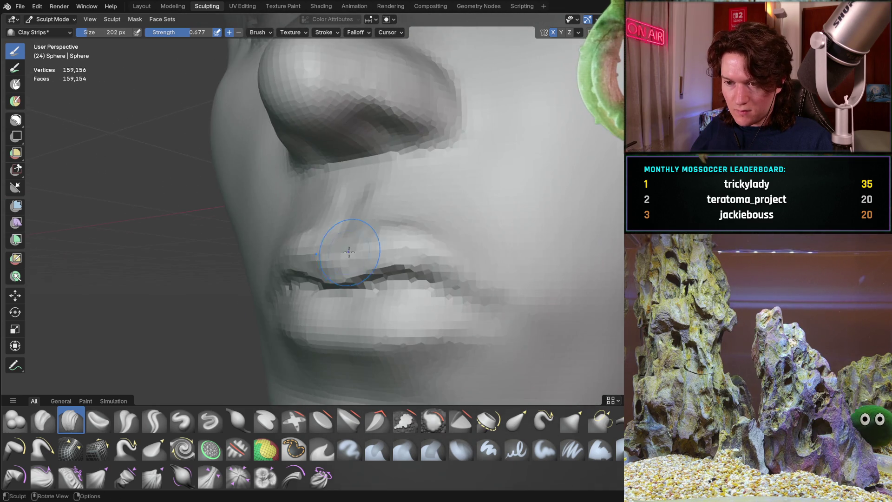
scroll(337, 278, "up", 4)
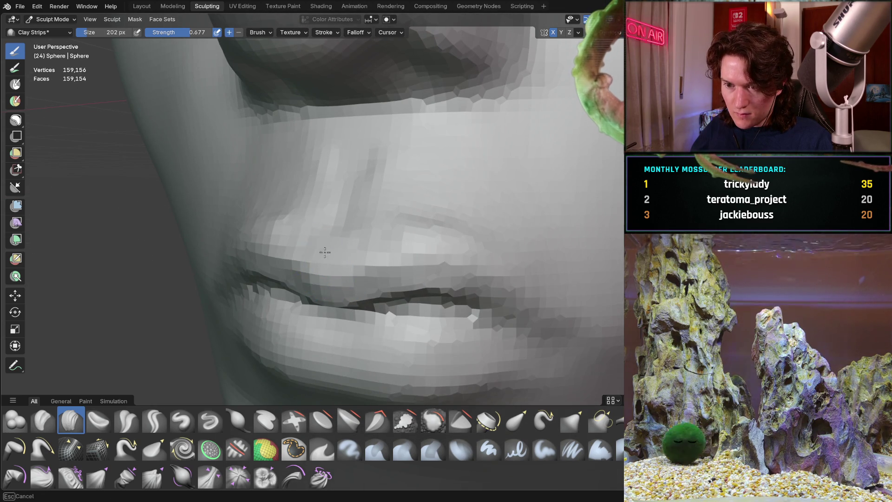
mouse_move(295, 249)
middle_mouse_down()
mouse_move(311, 260)
mouse_move(302, 282)
middle_mouse_up()
scroll(323, 241, "down", 6)
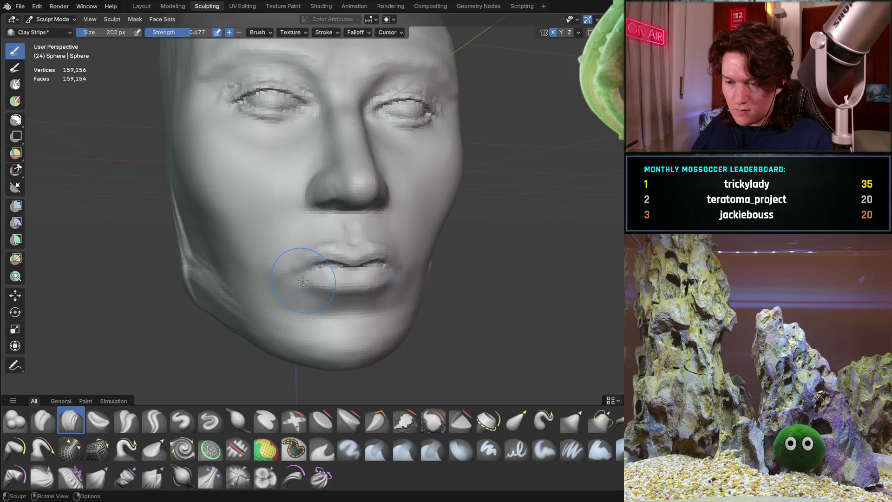
Orbit and zoom around the lips and cheek to a three-quarter view of the mouth.
scroll(338, 179, "up", 5)
middle_click_drag(338, 179, 328, 195)
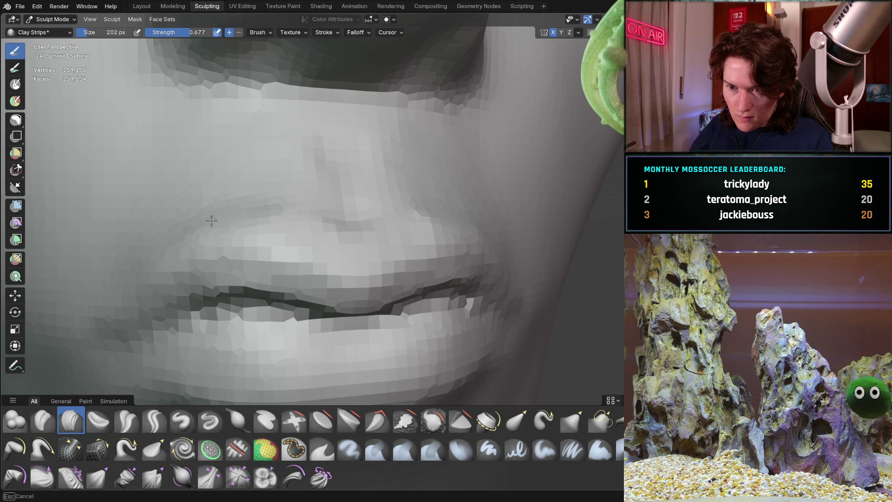
middle_click_drag(355, 182, 428, 203)
scroll(515, 230, "down", 5)
mouse_move(516, 231)
middle_mouse_down()
mouse_move(325, 260)
mouse_move(270, 235)
mouse_move(266, 221)
middle_mouse_up()
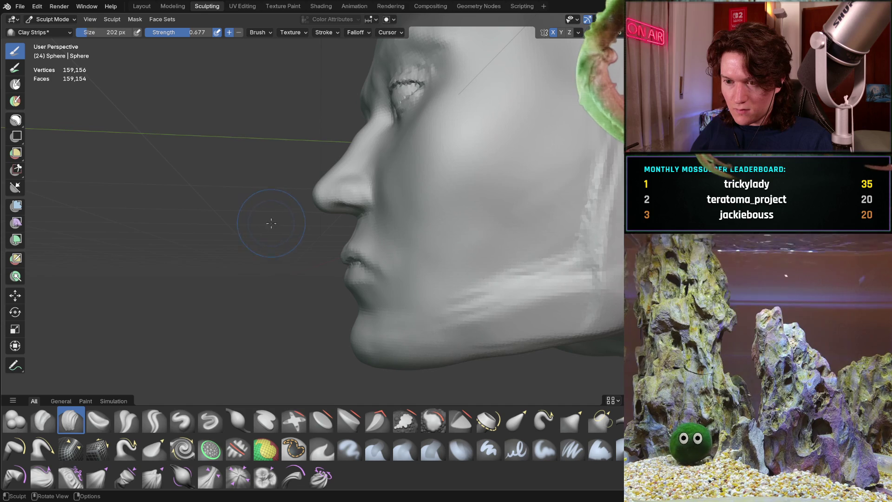
scroll(303, 213, "up", 6)
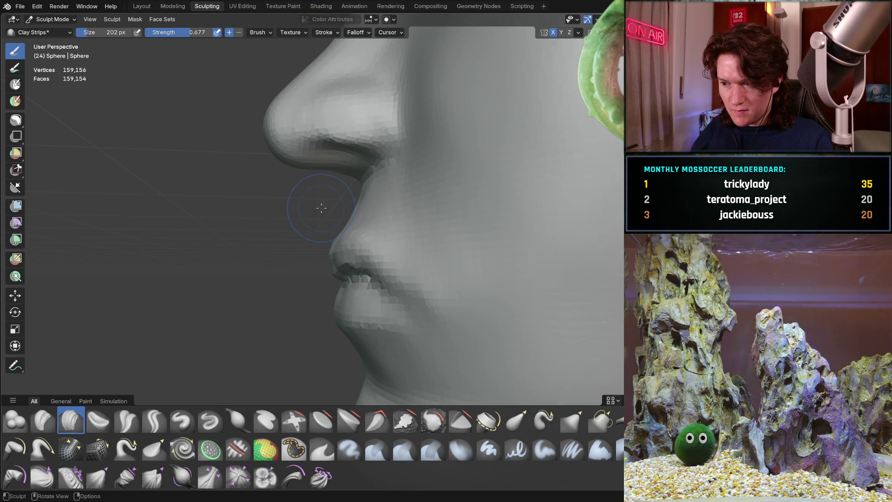
mouse_move(325, 201)
middle_mouse_down()
mouse_move(335, 186)
mouse_move(309, 229)
middle_mouse_up()
scroll(335, 185, "up", 4)
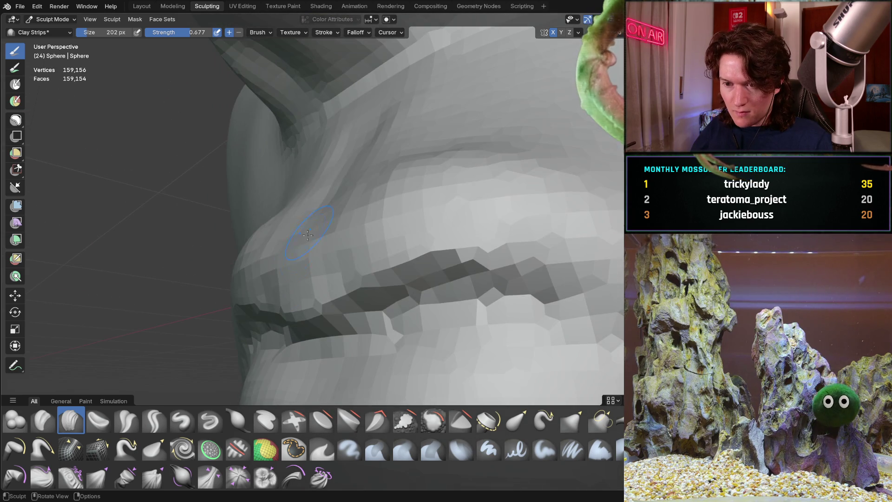
Build up clay on the lips and reshape the upper lip, checking frontal and side views.
mouse_move(289, 261)
left_mouse_down()
mouse_move(320, 261)
mouse_move(268, 298)
left_mouse_up()
middle_click_drag(268, 298, 378, 273)
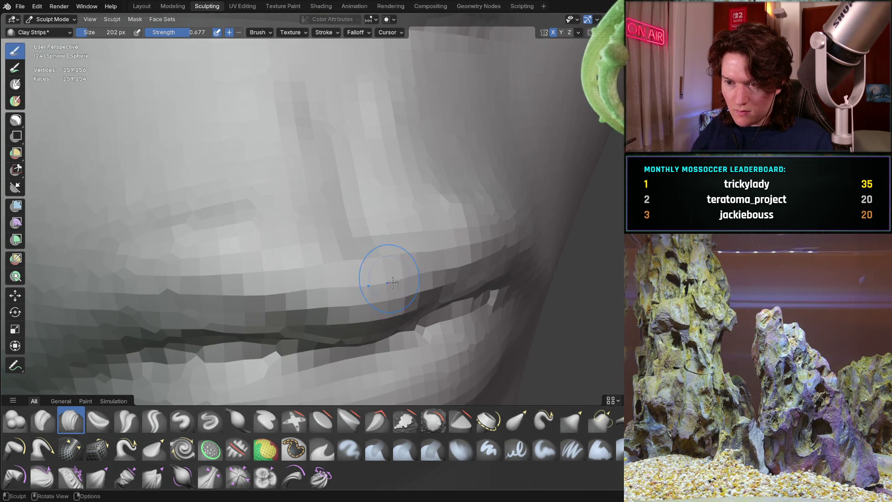
left_click_drag(395, 309, 309, 329)
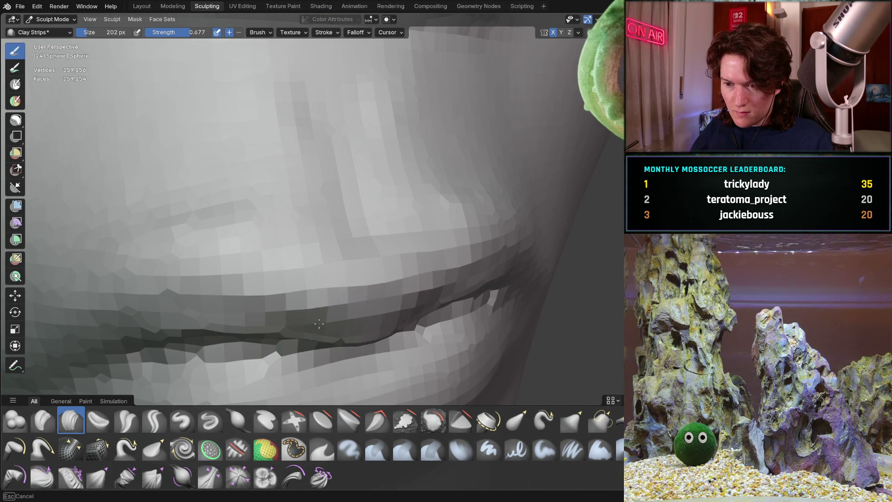
mouse_move(375, 271)
middle_mouse_down()
mouse_move(341, 300)
mouse_move(293, 317)
middle_mouse_up()
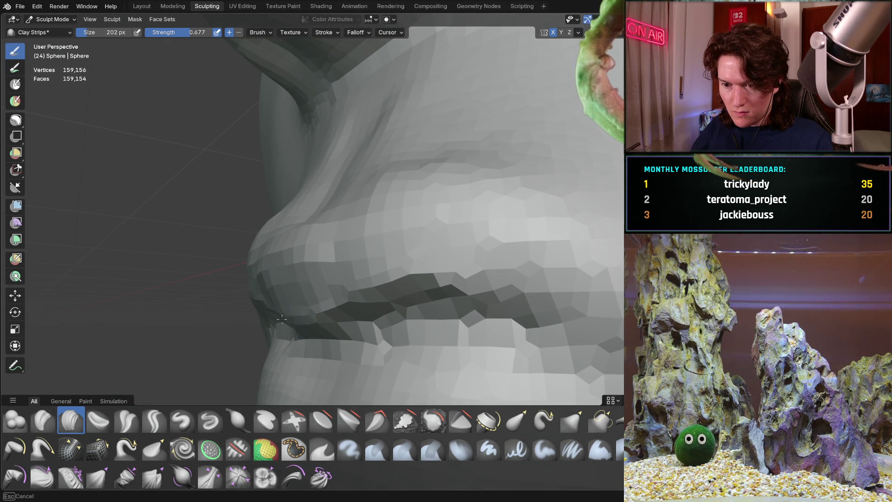
mouse_move(281, 284)
middle_mouse_down()
mouse_move(348, 255)
mouse_move(407, 249)
middle_mouse_up()
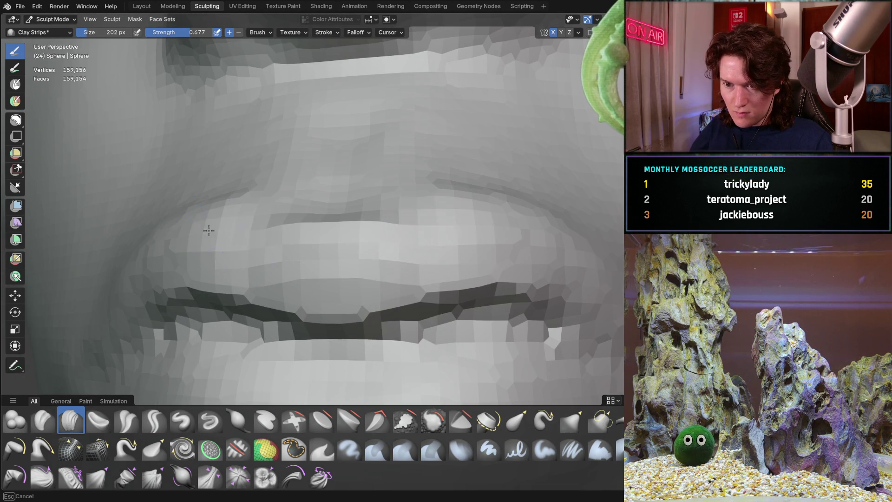
mouse_move(279, 244)
middle_mouse_down()
mouse_move(369, 219)
mouse_move(407, 233)
middle_mouse_up()
scroll(453, 229, "down", 5)
mouse_move(269, 303)
middle_mouse_down()
mouse_move(259, 233)
mouse_move(245, 308)
mouse_move(256, 258)
mouse_move(288, 269)
mouse_move(280, 278)
mouse_move(289, 290)
middle_mouse_up()
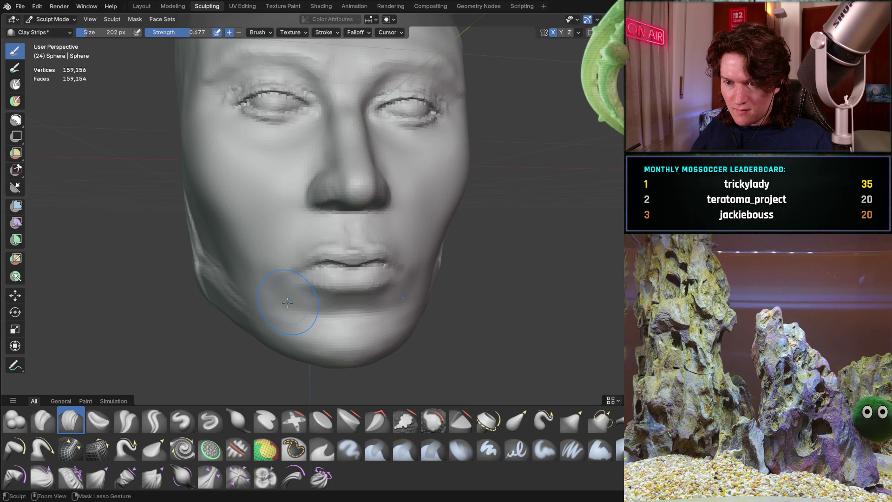
scroll(281, 269, "up", 5)
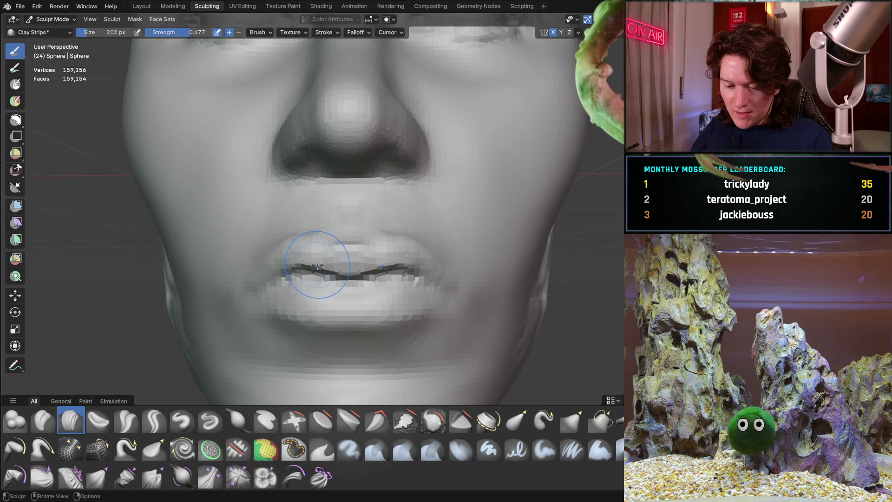
Switch to the Grab brush and enlarge its radius to 276 px.
key("g")
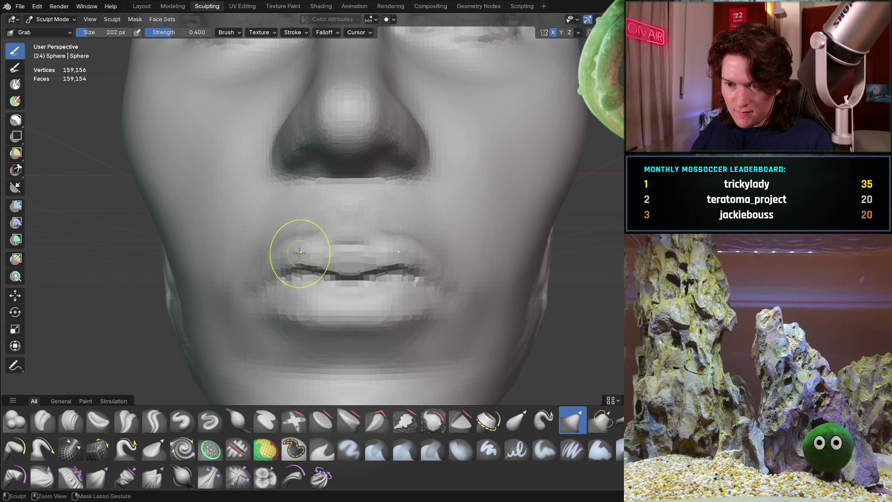
key("f")
left_click(310, 257)
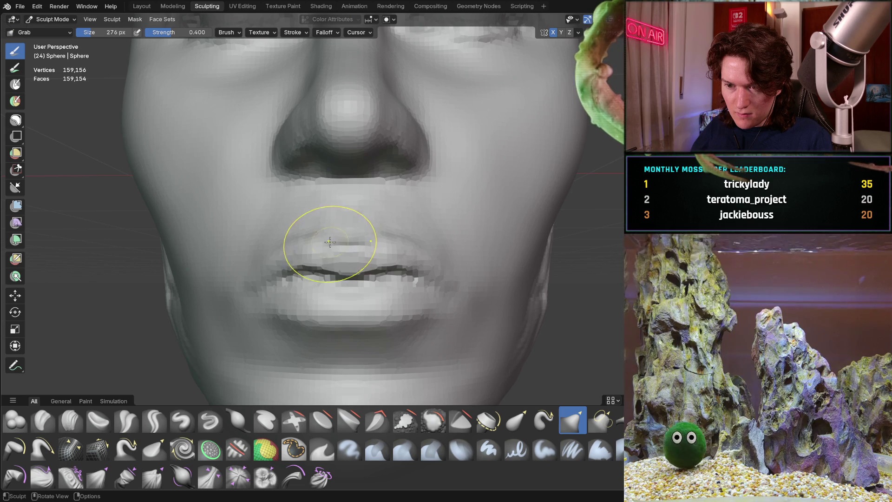
Orbit from a side profile to close front views of the nose and upper lip.
mouse_move(341, 227)
middle_mouse_down()
mouse_move(258, 239)
mouse_move(231, 231)
middle_mouse_up()
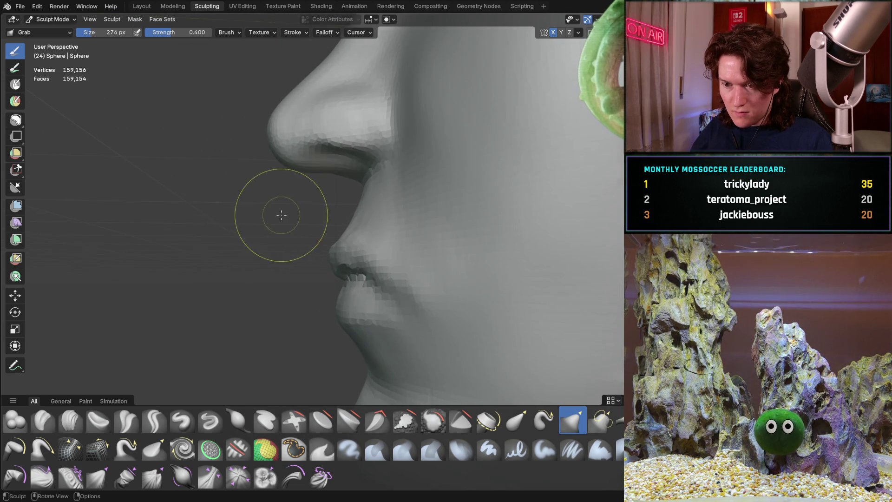
mouse_move(309, 228)
middle_mouse_down()
mouse_move(359, 232)
mouse_move(349, 218)
middle_mouse_up()
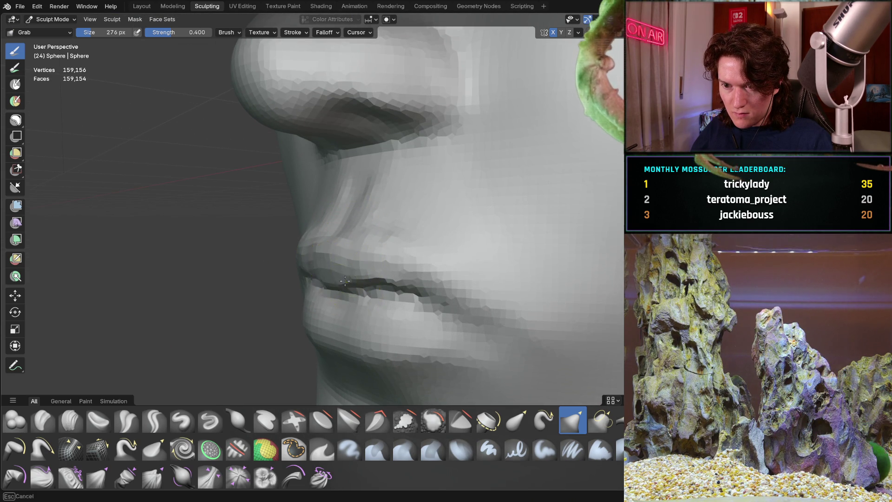
middle_click_drag(346, 279, 333, 279)
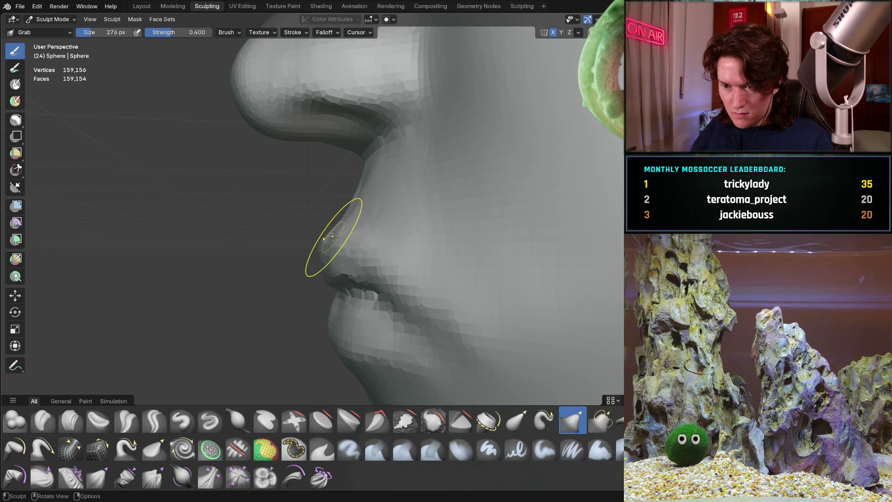
mouse_move(345, 237)
middle_mouse_down()
mouse_move(399, 229)
mouse_move(325, 229)
middle_mouse_up()
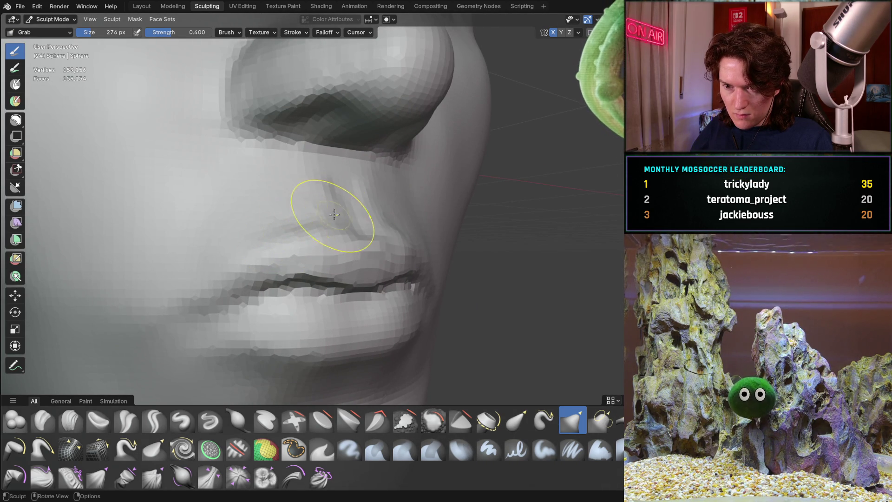
middle_click_drag(338, 222, 365, 191)
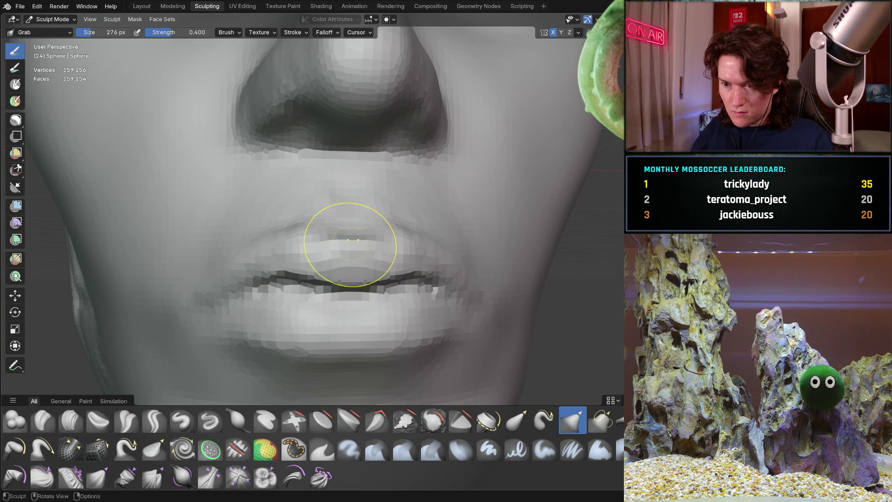
middle_click_drag(319, 233, 365, 193, "ctrl")
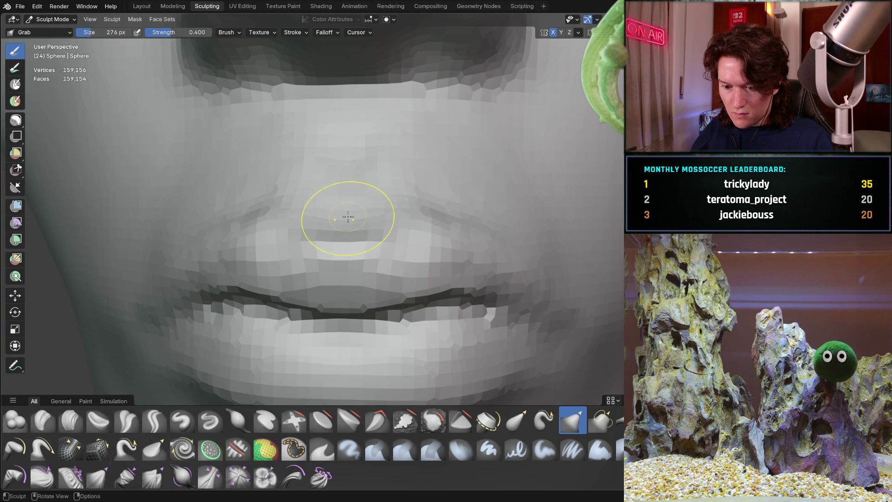
middle_click_drag(312, 255, 316, 265, "shift")
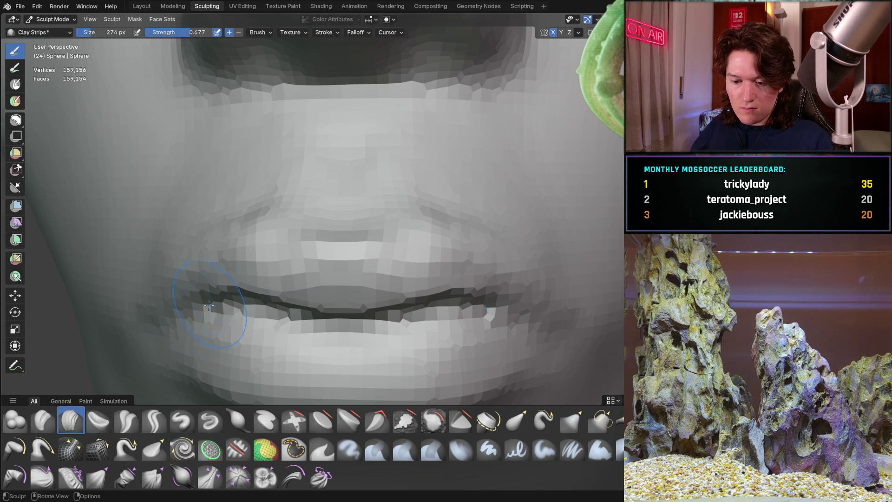
Shrink the brush to 146 px and check the lips from side and front views.
key("f")
left_click(327, 197)
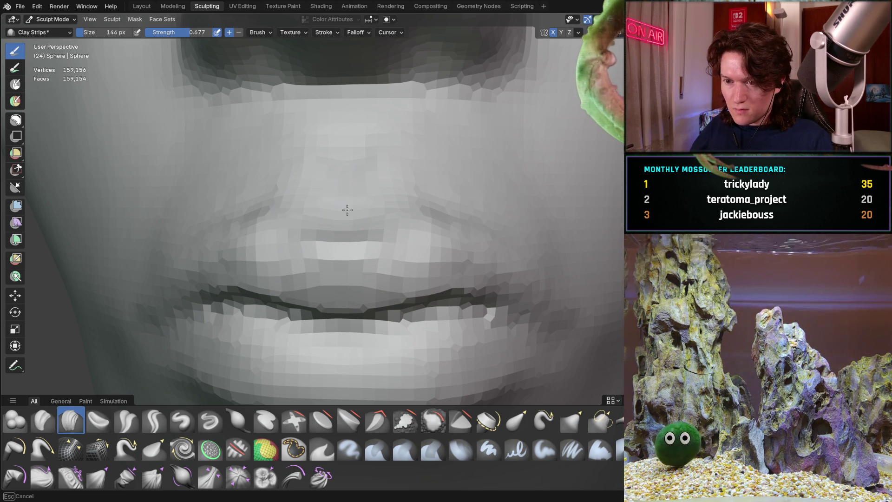
middle_click_drag(364, 197, 329, 212)
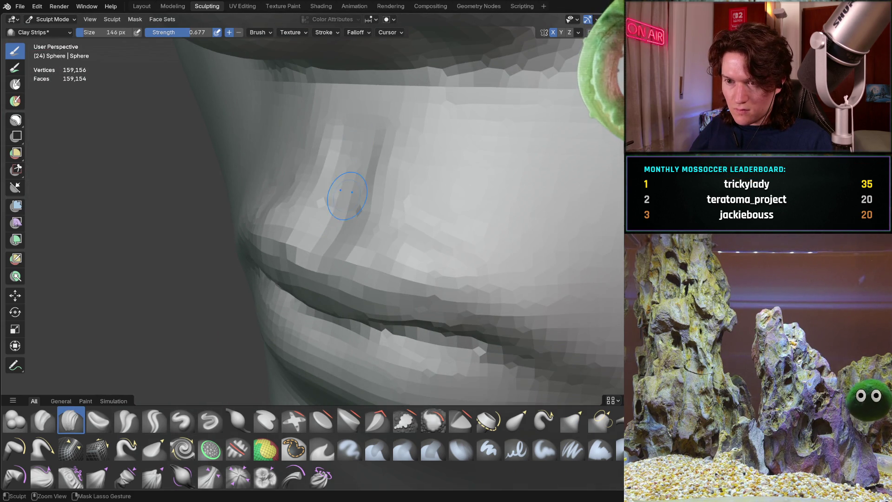
mouse_move(369, 108)
middle_mouse_down()
mouse_move(389, 145)
mouse_move(372, 127)
middle_mouse_up()
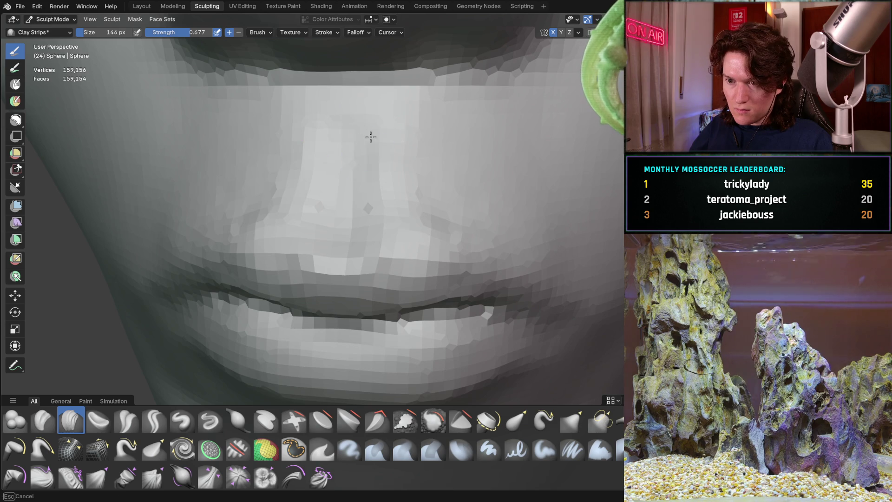
mouse_move(346, 227)
middle_mouse_down()
mouse_move(273, 195)
mouse_move(360, 183)
mouse_move(318, 258)
middle_mouse_up()
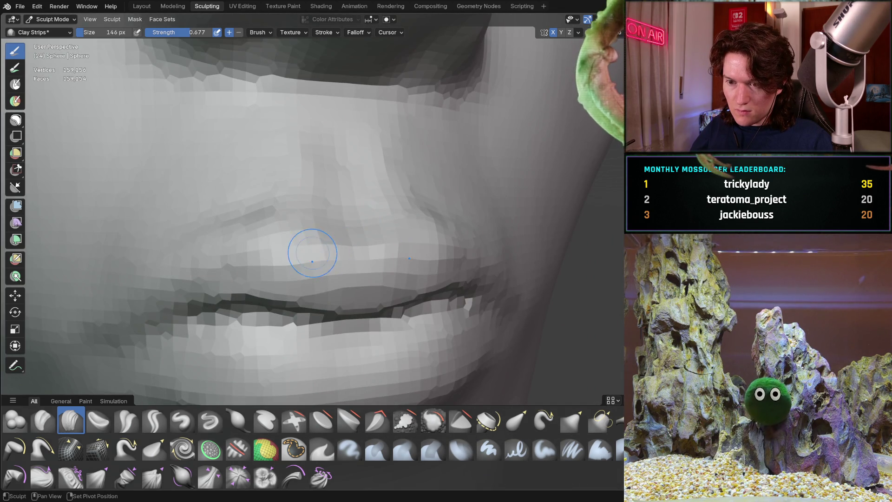
scroll(279, 233, "down", 8)
mouse_move(279, 236)
middle_mouse_down()
mouse_move(213, 263)
mouse_move(342, 243)
mouse_move(327, 221)
mouse_move(249, 219)
mouse_move(236, 228)
mouse_move(417, 219)
middle_mouse_up()
scroll(342, 243, "up", 8)
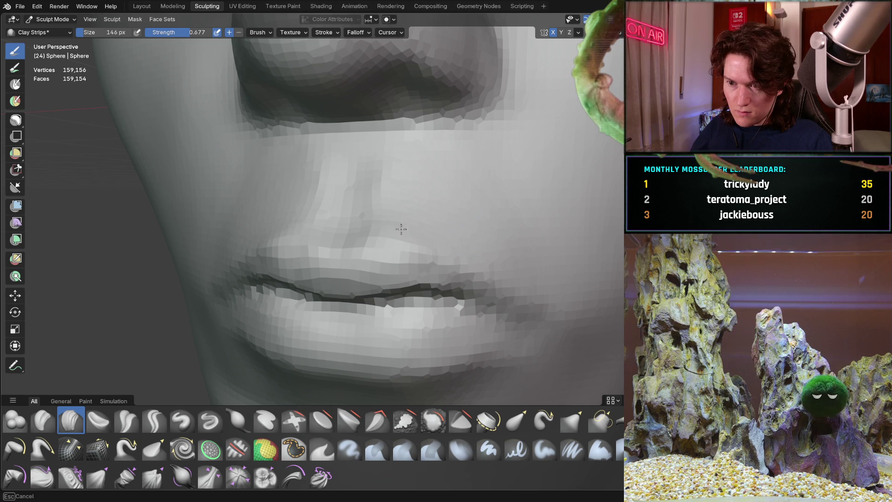
Orbit around the nose and upper lip from three-quarter, profile and frontal angles.
middle_click_drag(394, 175, 338, 190)
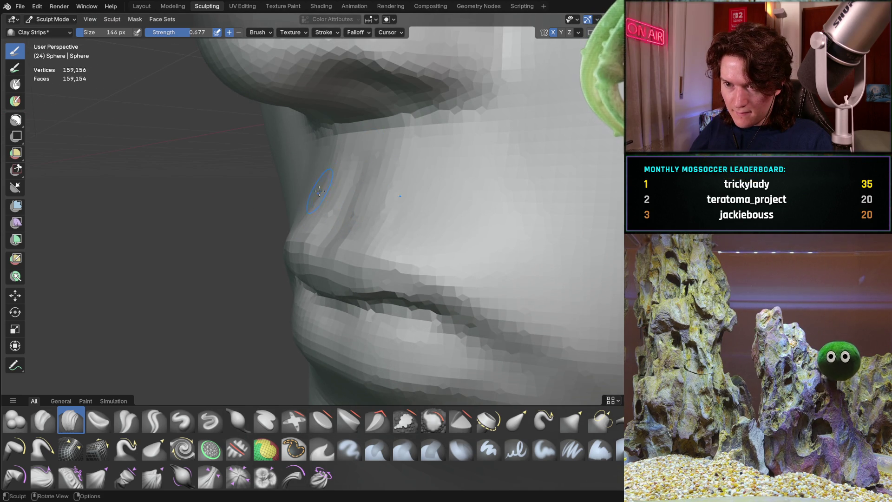
middle_click_drag(313, 174, 319, 207)
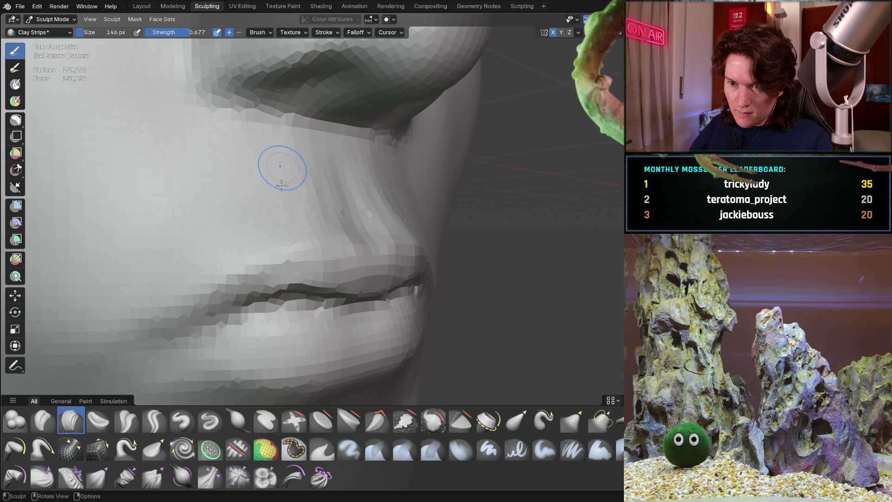
middle_click_drag(249, 216, 249, 216)
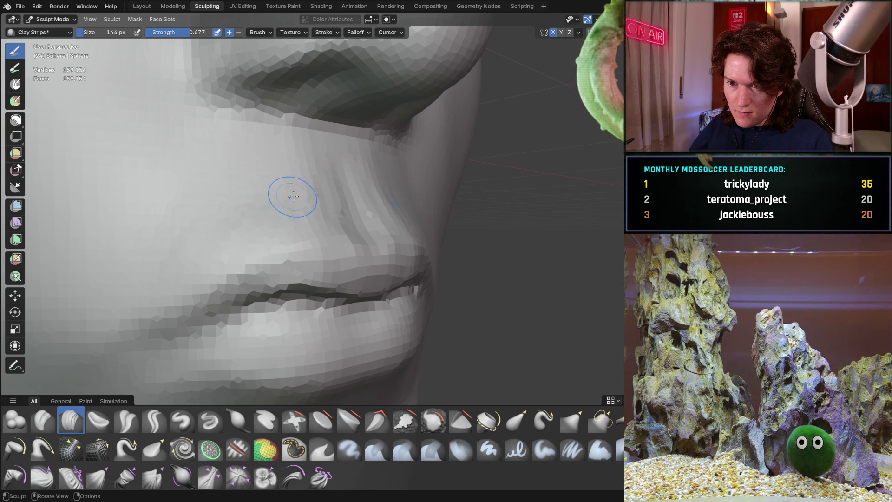
middle_click_drag(304, 180, 143, 179)
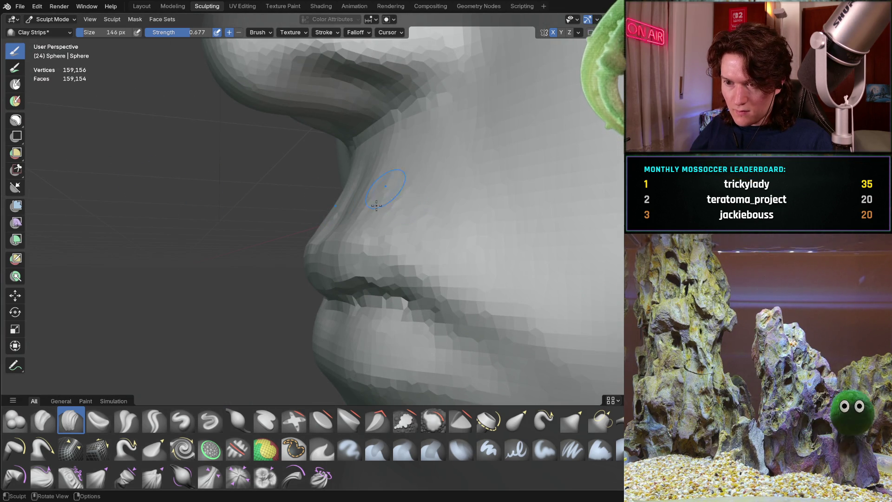
middle_click_drag(402, 215, 389, 209)
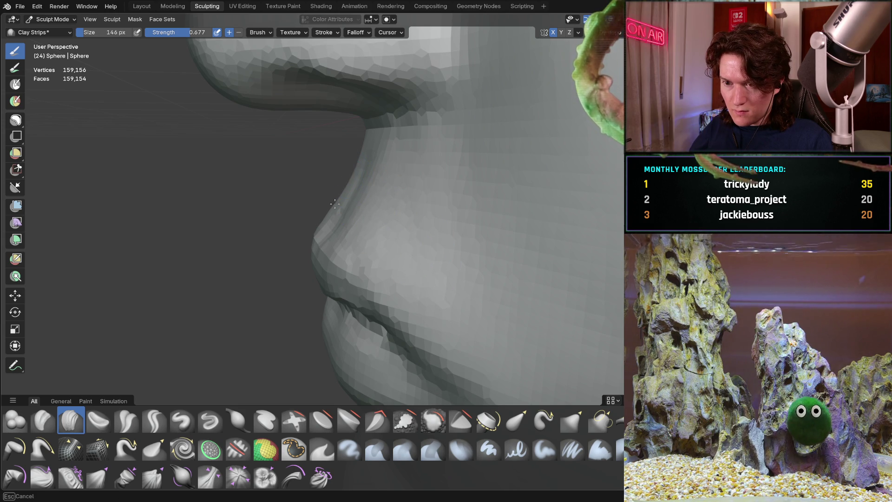
scroll(340, 177, "down", 4)
mouse_move(340, 177)
middle_mouse_down()
mouse_move(341, 227)
mouse_move(530, 209)
mouse_move(321, 204)
mouse_move(337, 237)
mouse_move(322, 233)
mouse_move(325, 211)
middle_mouse_up()
scroll(385, 189, "up", 2)
scroll(390, 196, "up", 3)
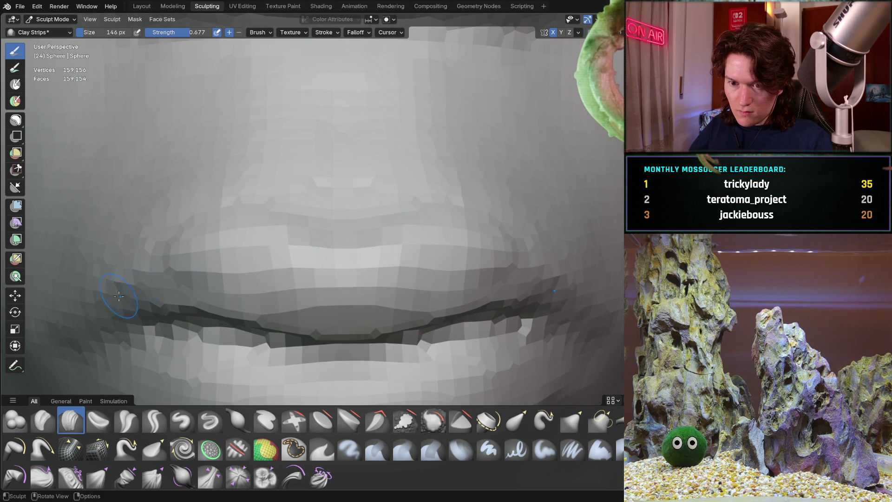
mouse_move(335, 273)
middle_mouse_down("ctrl")
mouse_move(308, 249)
mouse_move(191, 272)
mouse_move(298, 260)
mouse_move(339, 209)
middle_mouse_up("ctrl")
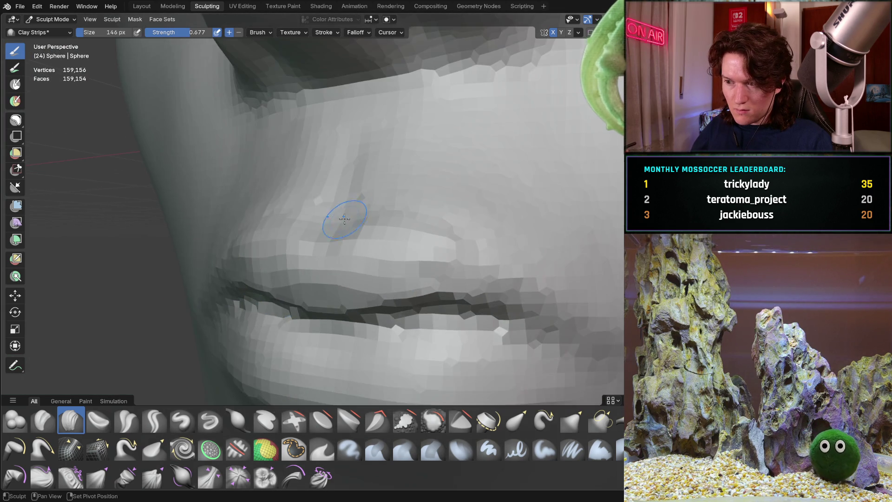
middle_click_drag(289, 239, 371, 272, "ctrl")
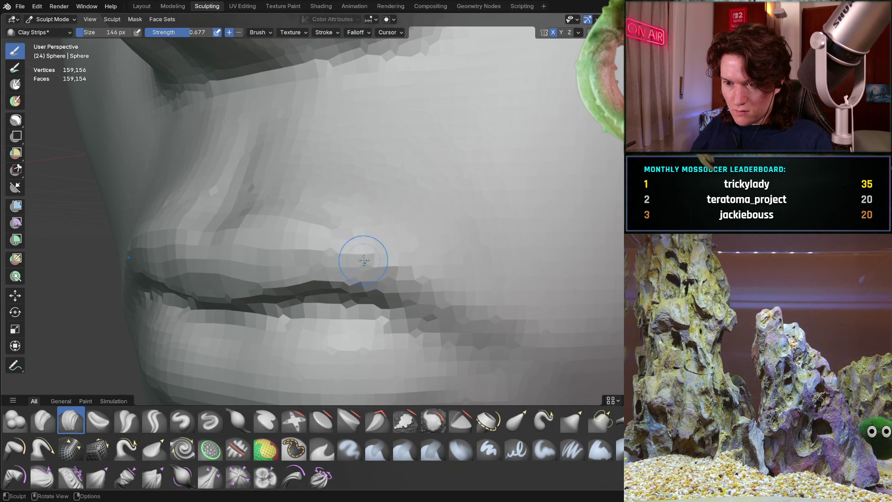
Build up the upper lip with short clay strokes, then view it from below and the front.
left_click_drag(358, 185, 332, 201)
mouse_move(333, 201)
middle_mouse_down()
mouse_move(393, 198)
mouse_move(286, 279)
mouse_move(325, 242)
middle_mouse_up()
scroll(392, 198, "down", 6)
scroll(329, 239, "up", 6)
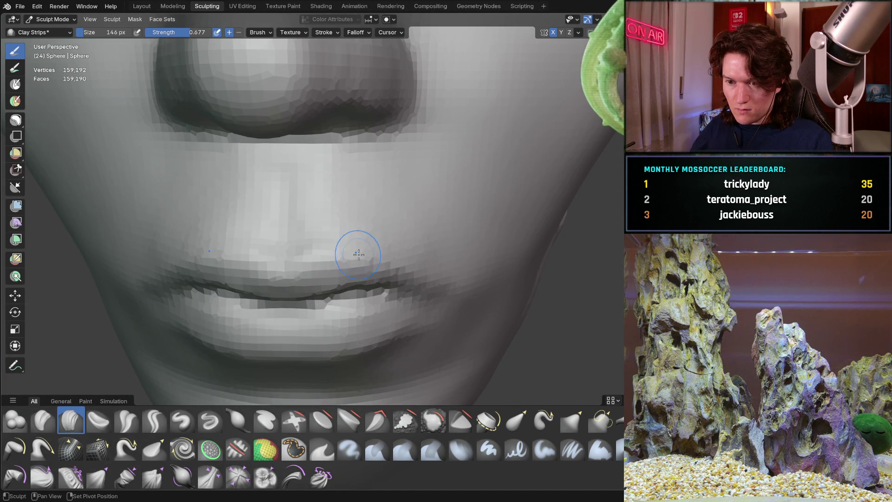
middle_click_drag(311, 254, 322, 229)
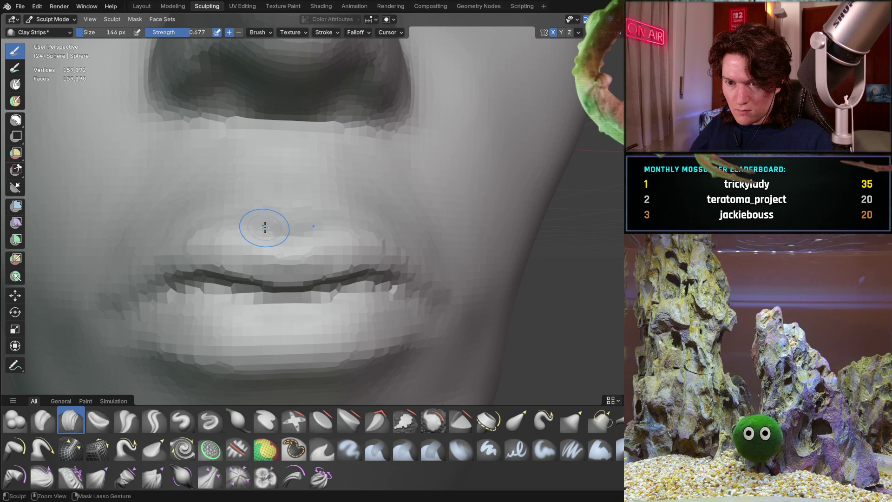
mouse_move(260, 226)
middle_mouse_down()
mouse_move(359, 246)
mouse_move(295, 239)
middle_mouse_up()
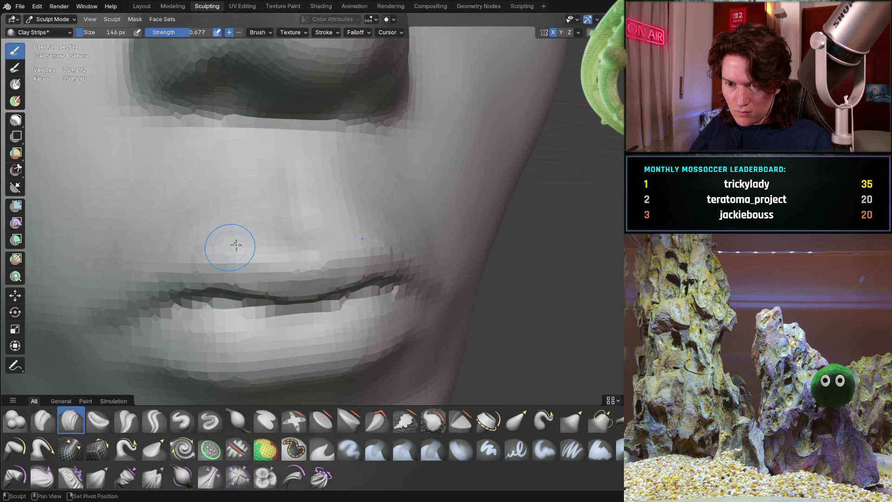
scroll(233, 223, "down", 2)
middle_click_drag(233, 223, 265, 199)
scroll(265, 199, "down", 4)
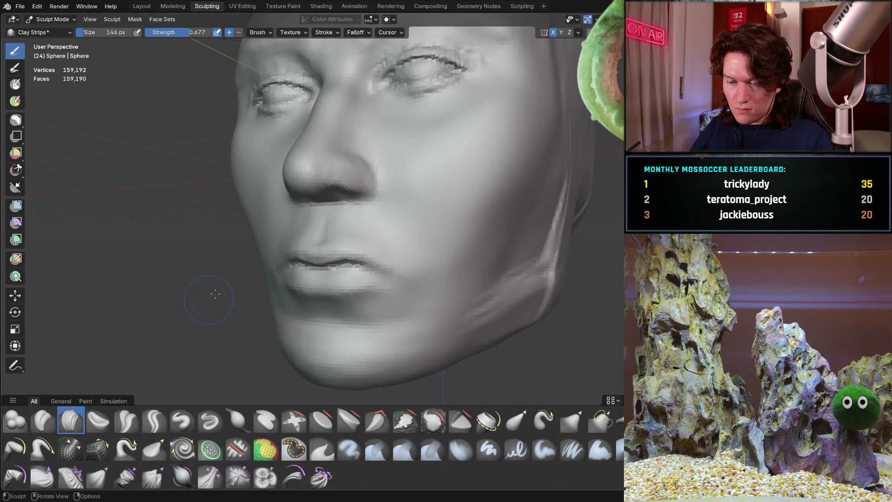
middle_click_drag(189, 313, 276, 287)
scroll(277, 287, "up", 8)
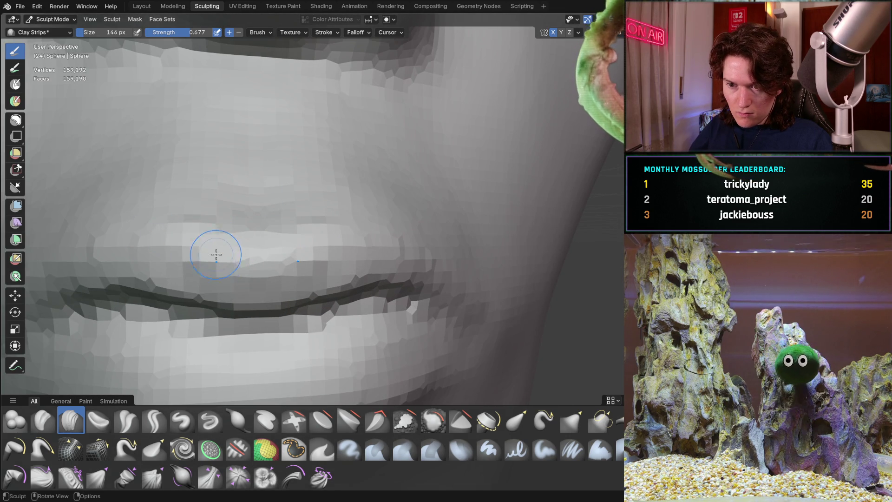
Orbit around the mouth through side and frontal close-up views of the lips.
middle_click_drag(209, 247, 222, 263)
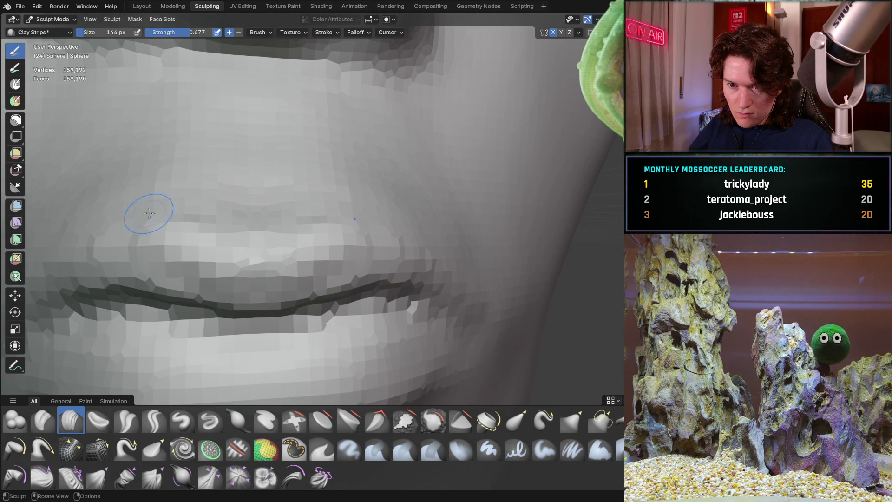
middle_click_drag(118, 255, 237, 247)
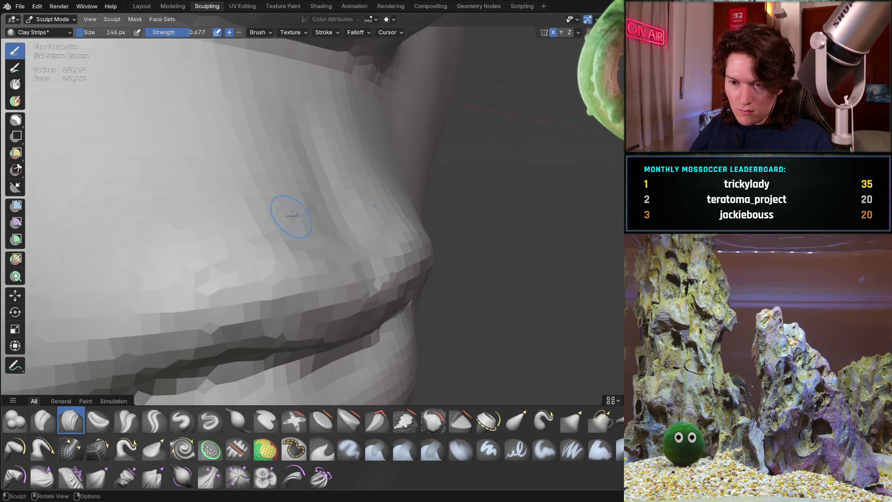
middle_click_drag(282, 221, 260, 199)
scroll(274, 190, "up", 2)
scroll(317, 170, "up", 2)
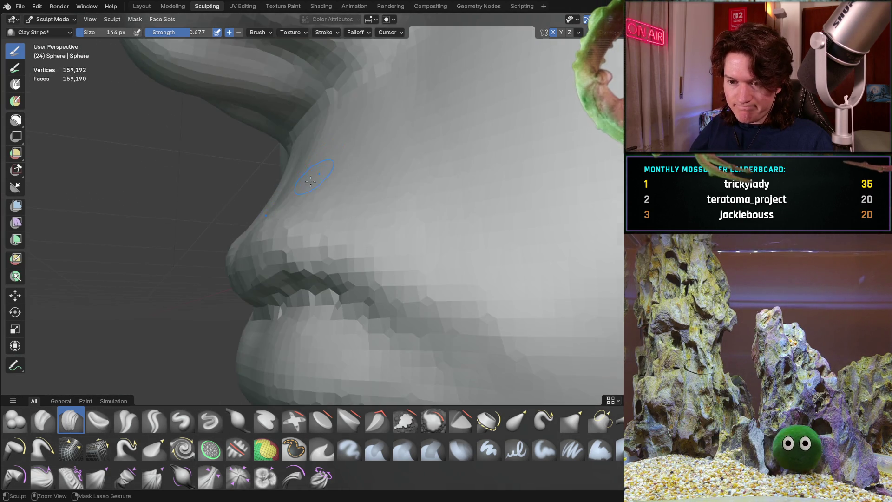
scroll(318, 171, "down", 3)
middle_click_drag(215, 275, 297, 238)
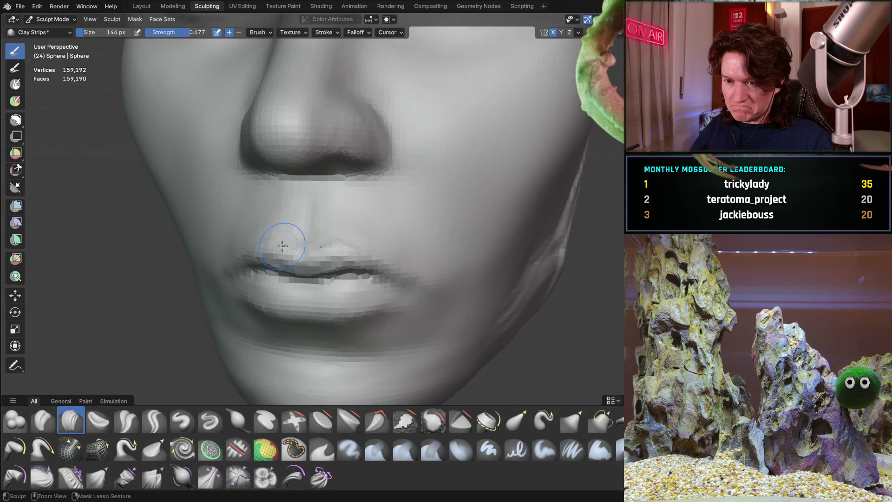
scroll(293, 219, "up", 2)
mouse_move(285, 193)
middle_mouse_down()
mouse_move(213, 230)
mouse_move(244, 214)
middle_mouse_up()
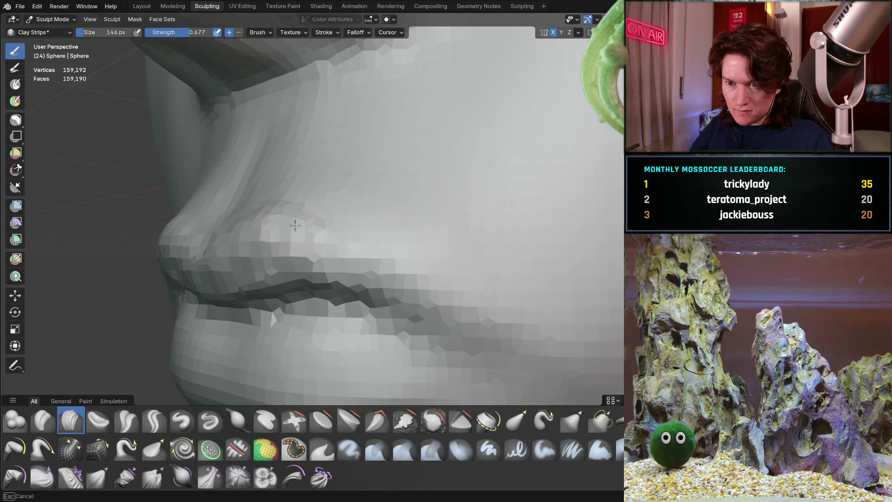
middle_click_drag(282, 246, 301, 225)
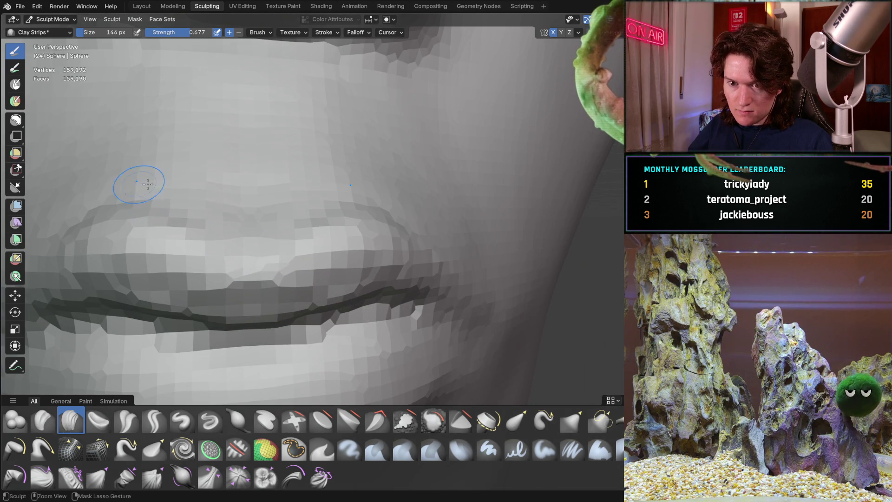
middle_click_drag(114, 206, 116, 206, "shift")
Add another clay stroke to the upper lip and review the whole mouth and nose.
mouse_move(138, 259)
left_mouse_down()
mouse_move(325, 232)
mouse_move(149, 219)
mouse_move(68, 239)
left_mouse_up()
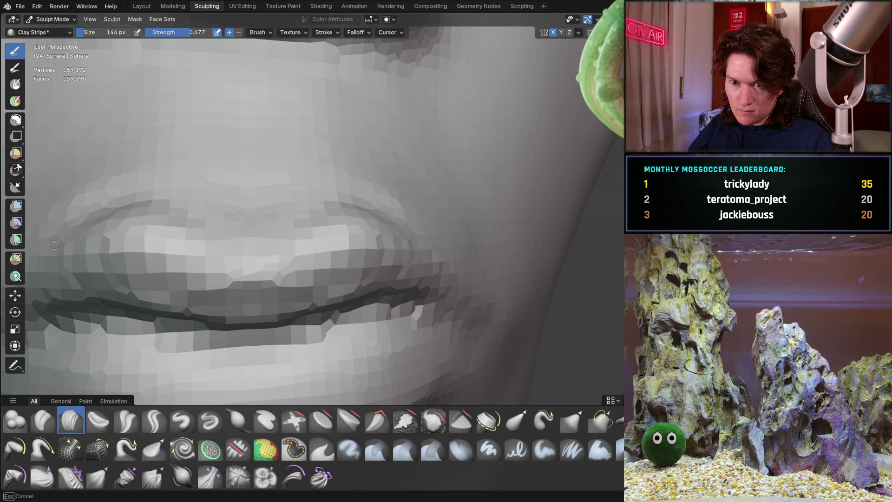
mouse_move(68, 239)
middle_mouse_down()
mouse_move(163, 253)
mouse_move(169, 265)
mouse_move(197, 272)
mouse_move(293, 207)
middle_mouse_up()
scroll(294, 208, "up", 3)
mouse_move(315, 259)
middle_mouse_down()
mouse_move(325, 223)
mouse_move(330, 233)
middle_mouse_up()
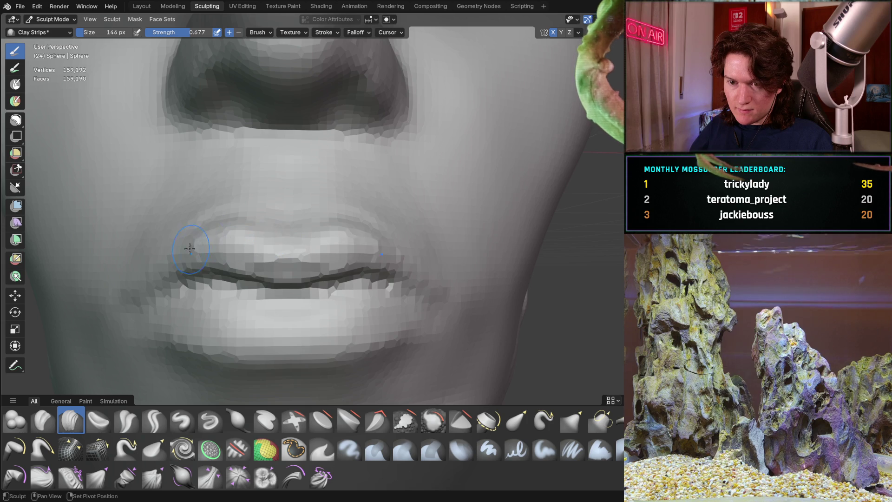
scroll(196, 247, "down", 5)
mouse_move(252, 215)
middle_mouse_down()
mouse_move(268, 252)
mouse_move(235, 225)
mouse_move(343, 208)
mouse_move(275, 235)
middle_mouse_up()
scroll(316, 180, "up", 5)
Switch to the Grab brush at 276 px and orbit to a side profile of nose and lips.
key("g")
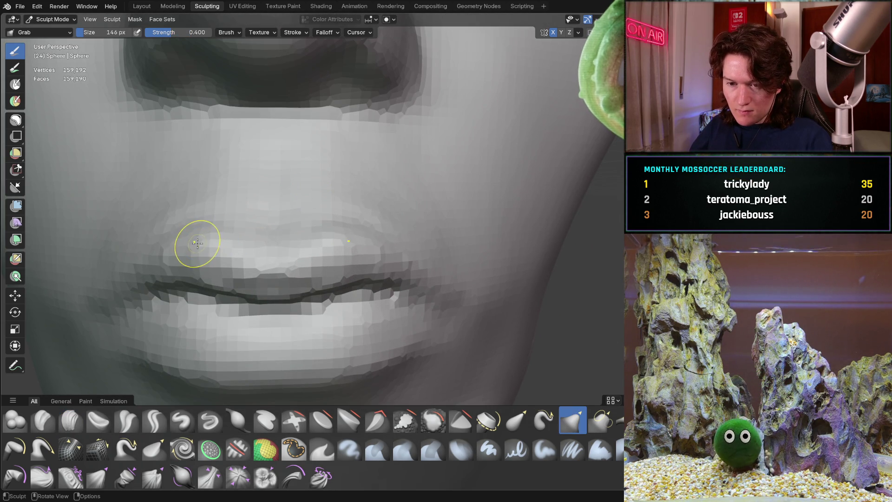
key("f")
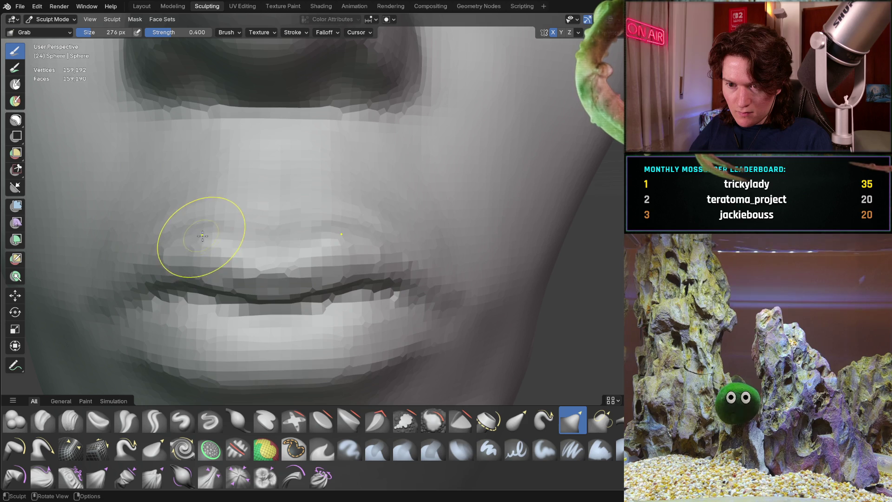
scroll(198, 219, "down", 3)
mouse_move(199, 220)
middle_mouse_down()
mouse_move(240, 245)
mouse_move(274, 206)
mouse_move(235, 225)
mouse_move(325, 181)
middle_mouse_up()
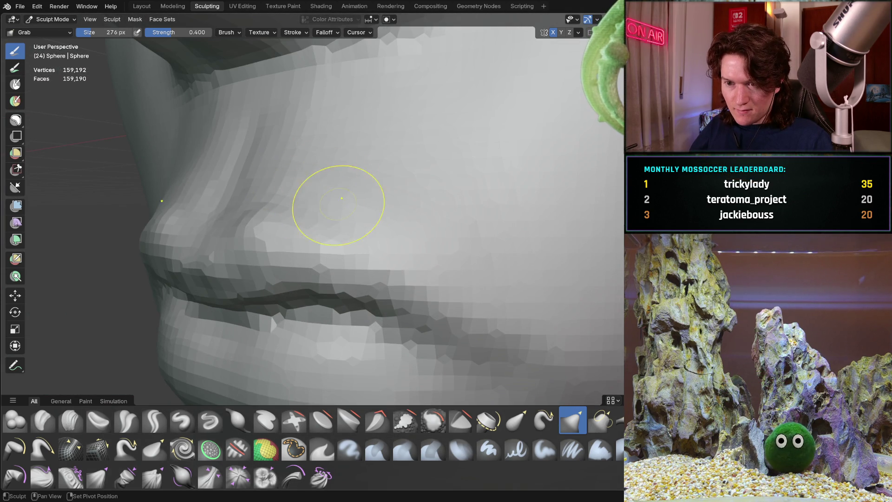
mouse_move(362, 217)
middle_mouse_down()
mouse_move(261, 212)
mouse_move(219, 230)
middle_mouse_up()
mouse_move(249, 183)
middle_mouse_down()
mouse_move(205, 237)
mouse_move(355, 218)
mouse_move(334, 223)
mouse_move(374, 236)
middle_mouse_up()
Pull the upper lip and the area just below the nose into shape in profile.
left_click_drag(374, 237, 372, 243)
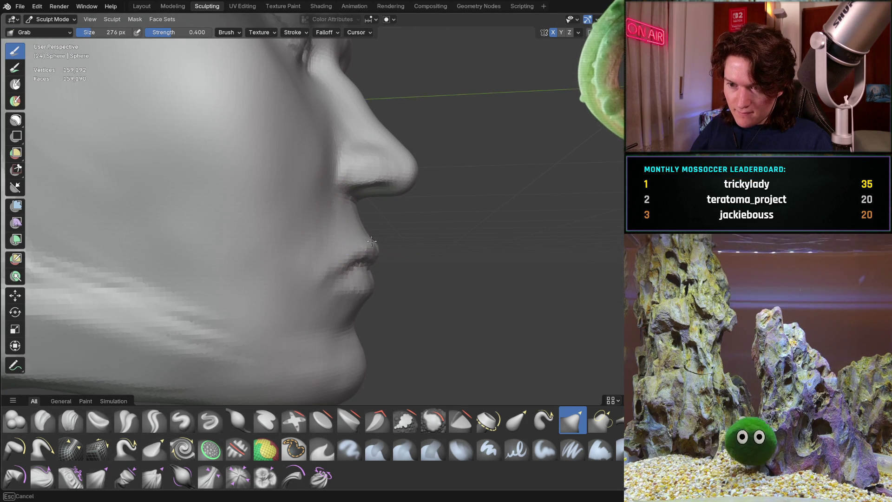
mouse_move(359, 233)
middle_mouse_down()
mouse_move(412, 223)
mouse_move(225, 225)
mouse_move(308, 192)
mouse_move(320, 237)
mouse_move(295, 214)
middle_mouse_up()
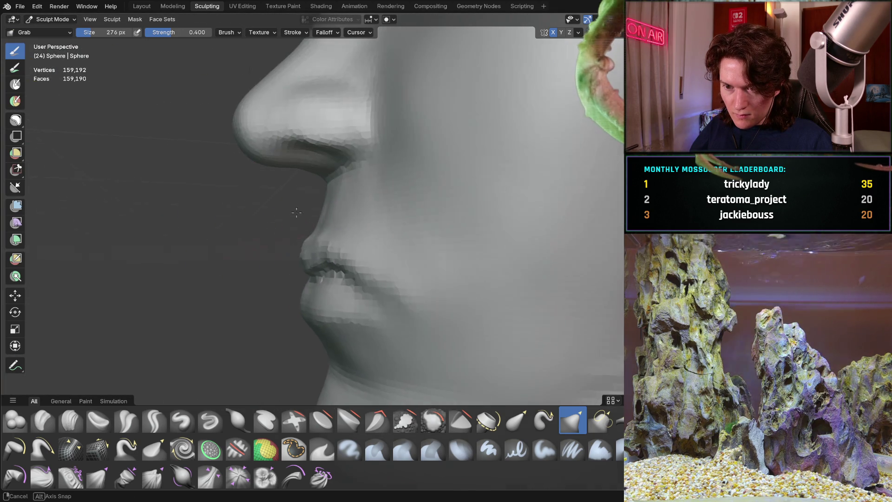
left_click_drag(299, 233, 308, 239)
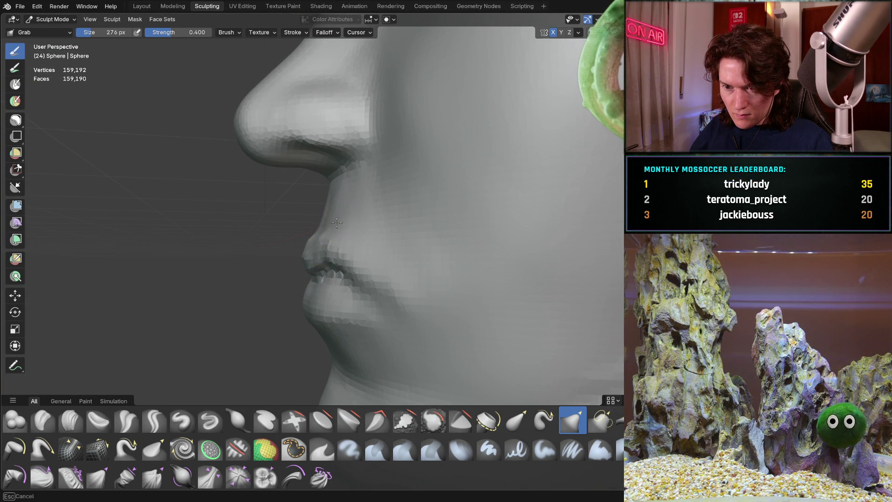
mouse_move(334, 213)
middle_mouse_down()
mouse_move(424, 197)
mouse_move(325, 209)
mouse_move(339, 183)
mouse_move(302, 192)
middle_mouse_up()
scroll(343, 193, "up", 4)
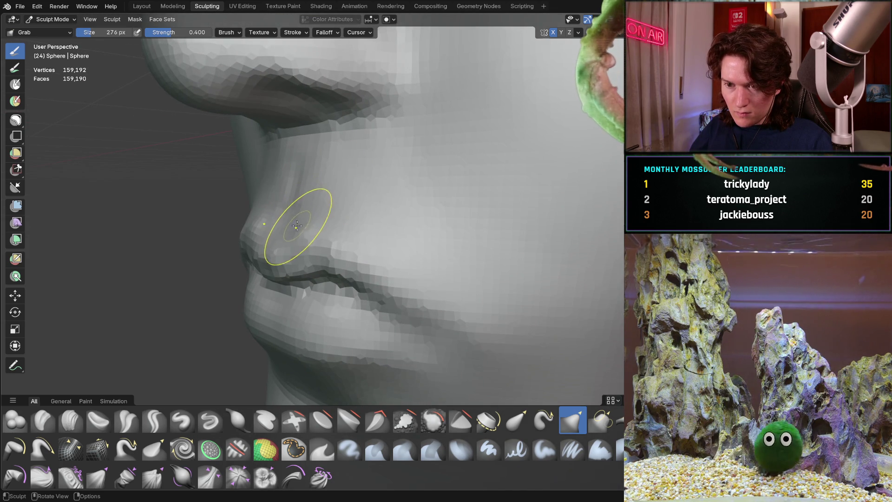
mouse_move(276, 235)
middle_mouse_down()
mouse_move(249, 234)
mouse_move(350, 238)
mouse_move(353, 223)
mouse_move(372, 216)
middle_mouse_up()
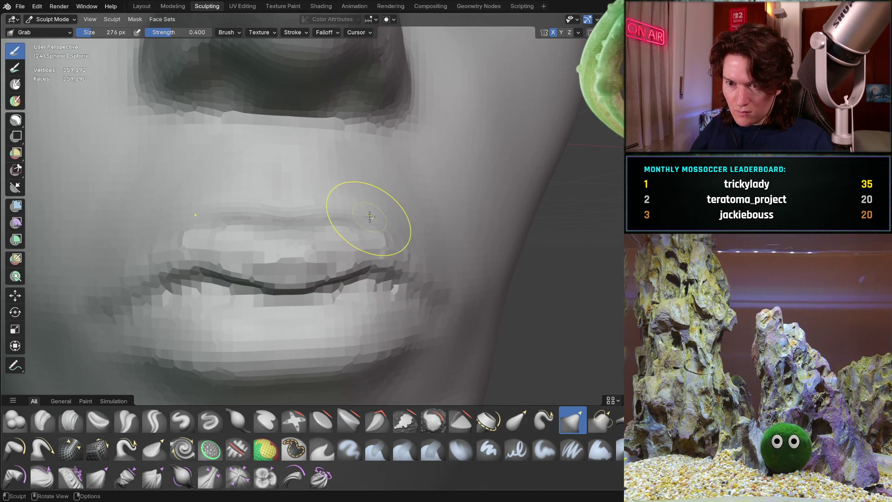
middle_click_drag(296, 230, 191, 231)
left_click_drag(314, 213, 315, 216)
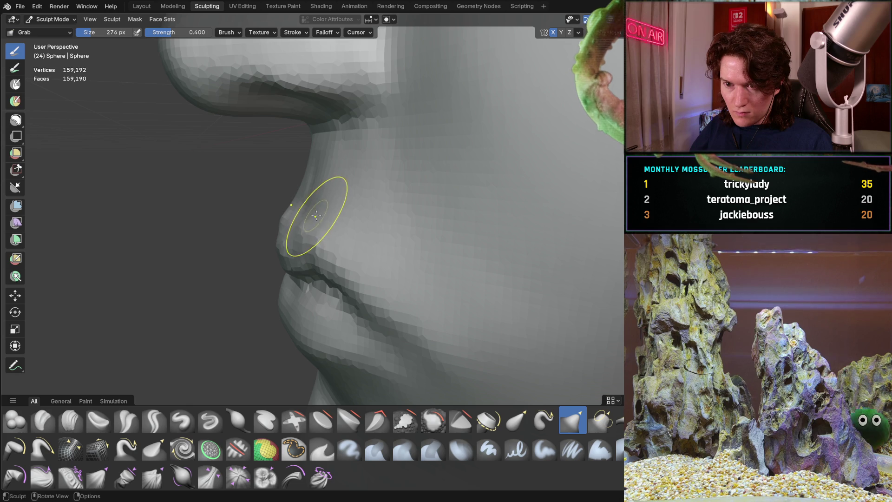
Adjust the upper lip from the front and inspect the cheek and face contour.
mouse_move(313, 210)
middle_mouse_down()
mouse_move(394, 193)
mouse_move(385, 195)
middle_mouse_up()
left_click_drag(276, 212, 278, 207)
mouse_move(282, 195)
middle_mouse_down()
mouse_move(293, 197)
mouse_move(281, 197)
middle_mouse_up()
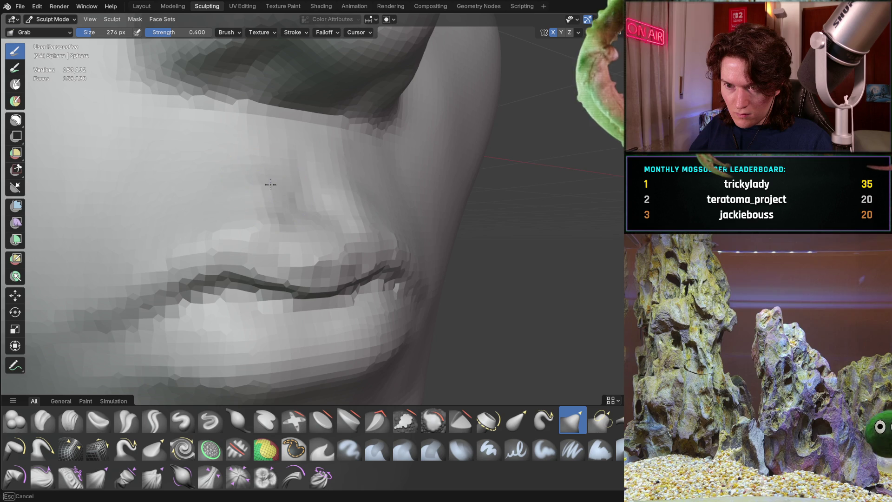
mouse_move(272, 164)
middle_mouse_down()
mouse_move(218, 185)
mouse_move(239, 211)
middle_mouse_up()
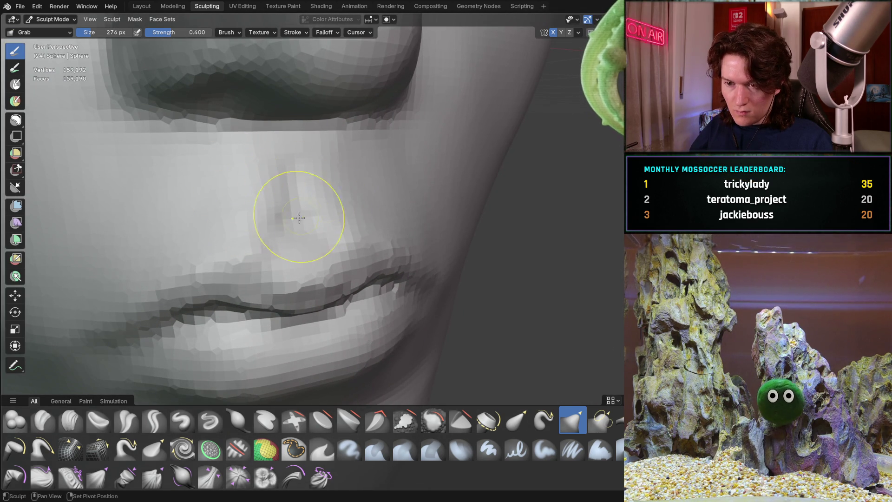
mouse_move(284, 240)
middle_mouse_down()
mouse_move(323, 183)
mouse_move(279, 225)
mouse_move(322, 238)
middle_mouse_up()
mouse_move(398, 213)
middle_mouse_down()
mouse_move(289, 274)
mouse_move(267, 260)
mouse_move(281, 273)
middle_mouse_up()
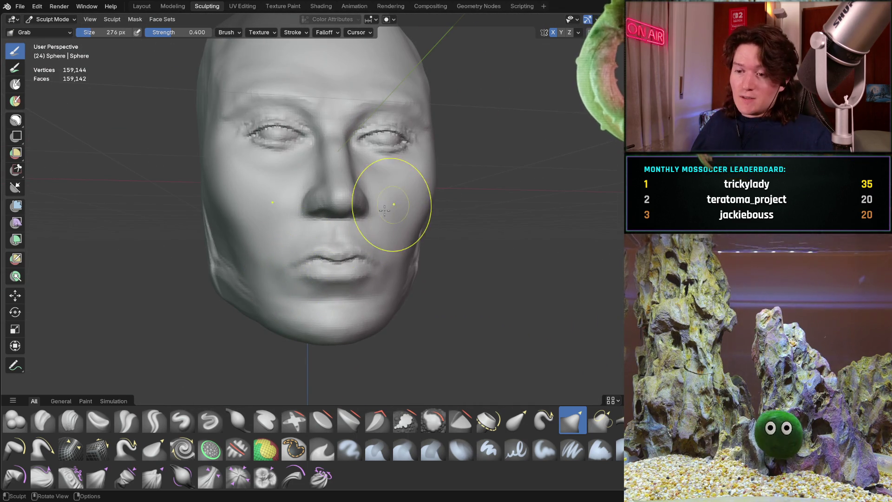
scroll(328, 279, "up", 5)
middle_click_drag(342, 243, 331, 291)
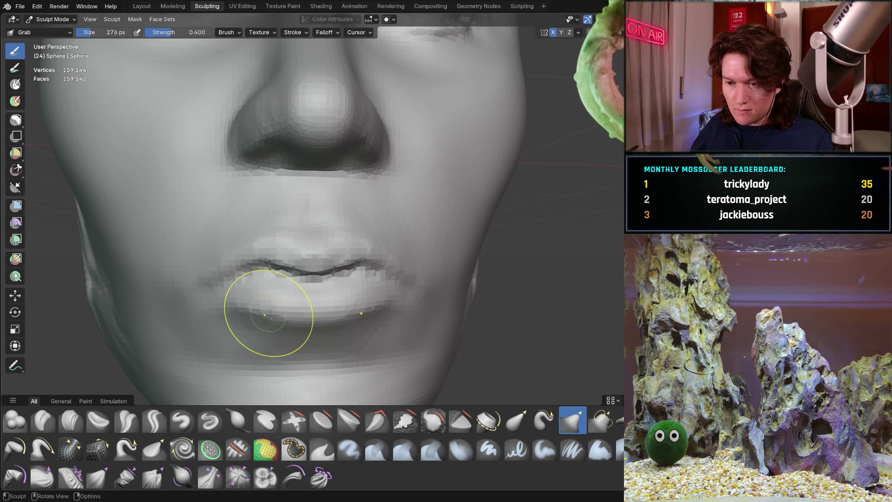
left_click_drag(233, 295, 221, 308)
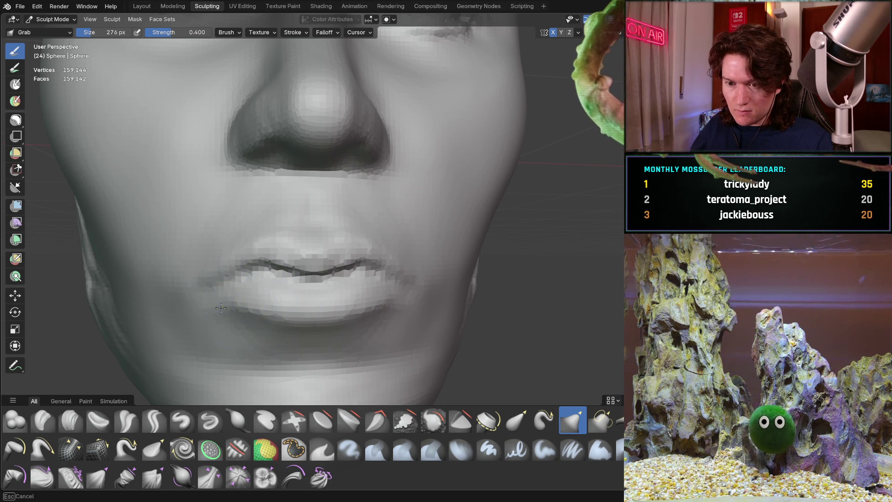
mouse_move(291, 249)
middle_mouse_down("ctrl")
mouse_move(251, 288)
mouse_move(267, 286)
middle_mouse_up("ctrl")
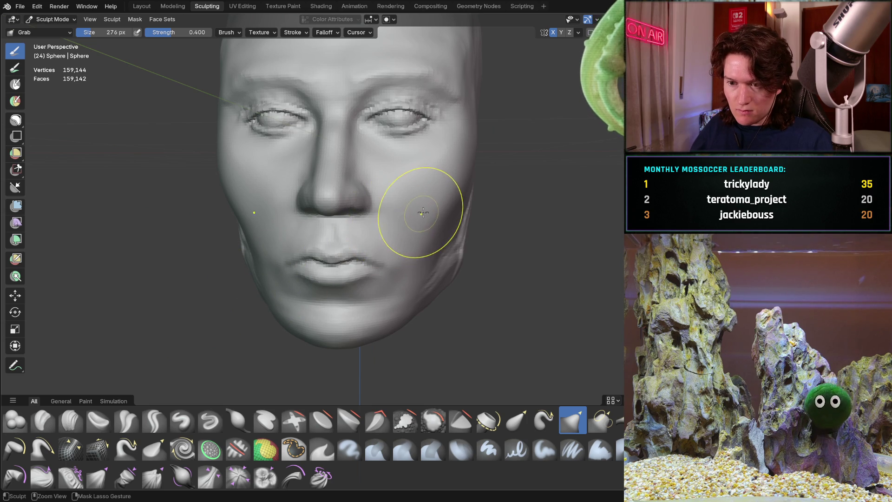
middle_click_drag(416, 212, 421, 212)
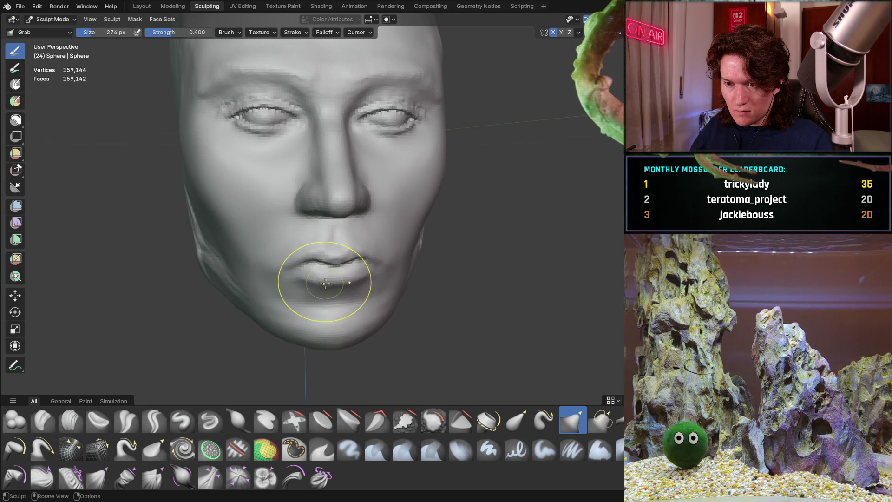
mouse_move(327, 281)
middle_mouse_down()
mouse_move(391, 240)
mouse_move(354, 275)
middle_mouse_up()
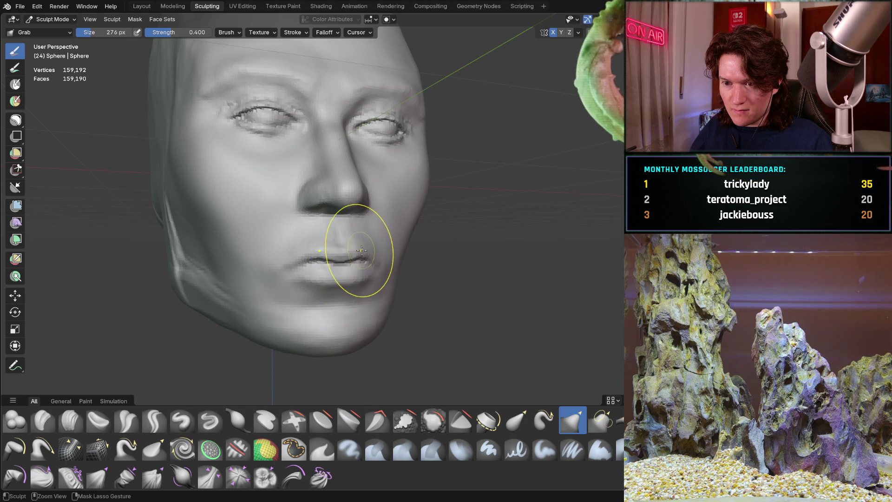
middle_click_drag(351, 230, 245, 240)
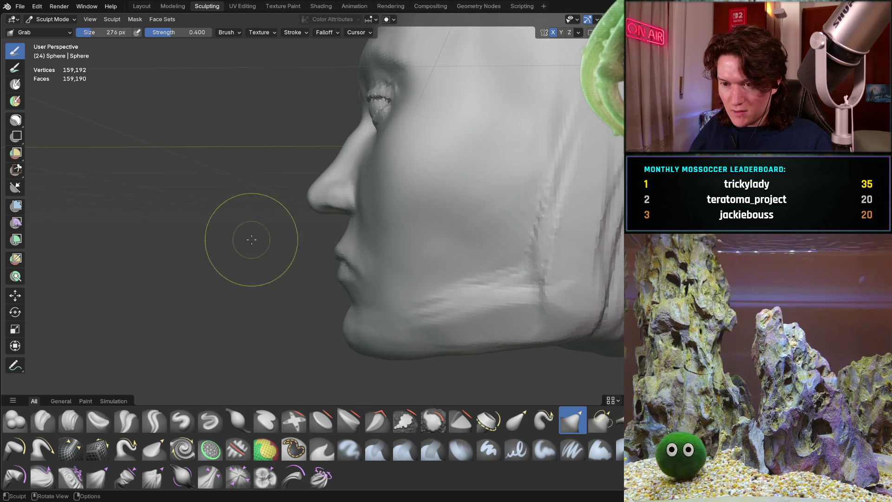
scroll(312, 259, "up", 5)
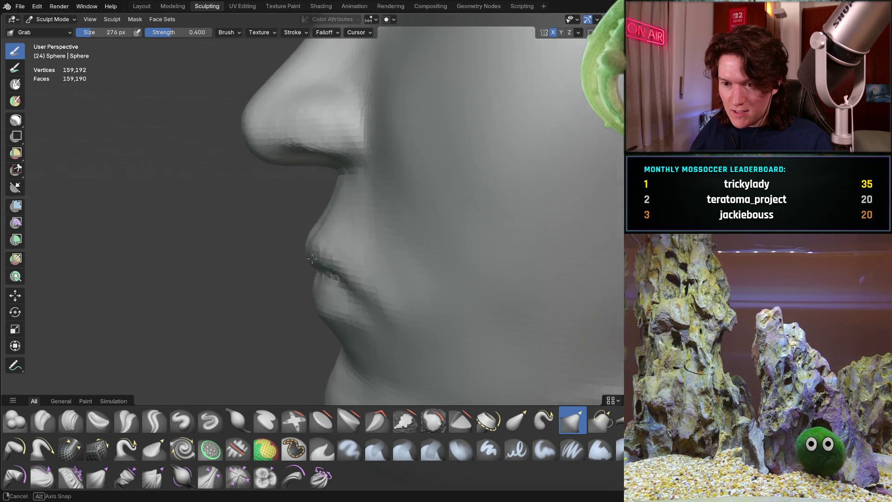
mouse_move(320, 231)
middle_mouse_down()
mouse_move(328, 214)
mouse_move(309, 235)
middle_mouse_up()
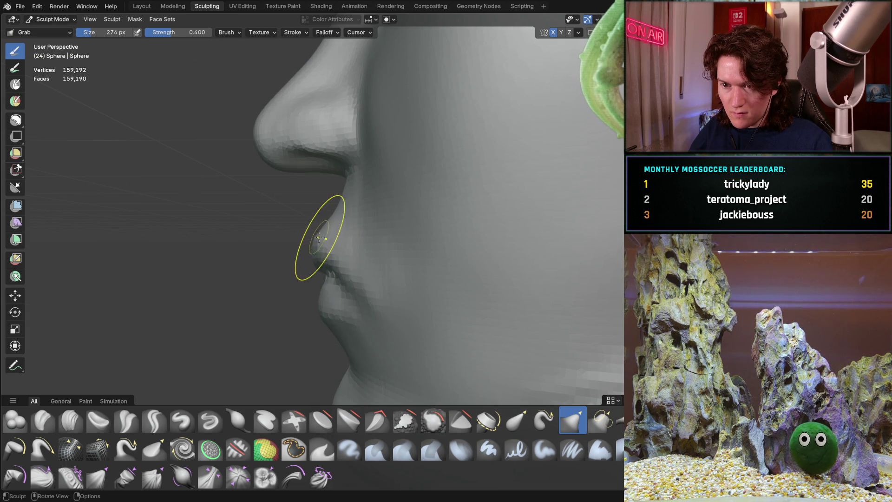
middle_click_drag(324, 232, 400, 221)
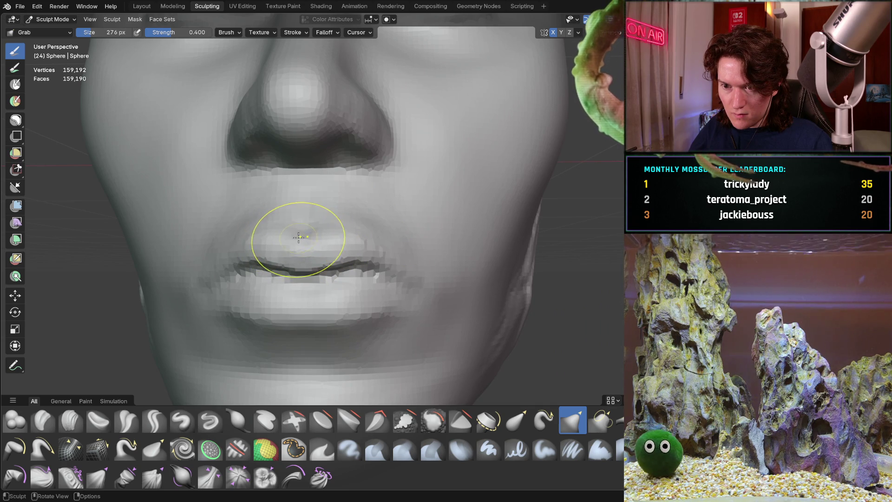
mouse_move(290, 239)
middle_mouse_down()
mouse_move(258, 254)
mouse_move(293, 259)
mouse_move(278, 237)
mouse_move(277, 209)
mouse_move(279, 218)
mouse_move(285, 209)
mouse_move(269, 199)
middle_mouse_up()
mouse_move(276, 239)
middle_mouse_down()
mouse_move(267, 228)
mouse_move(440, 229)
mouse_move(438, 240)
mouse_move(283, 246)
middle_mouse_up()
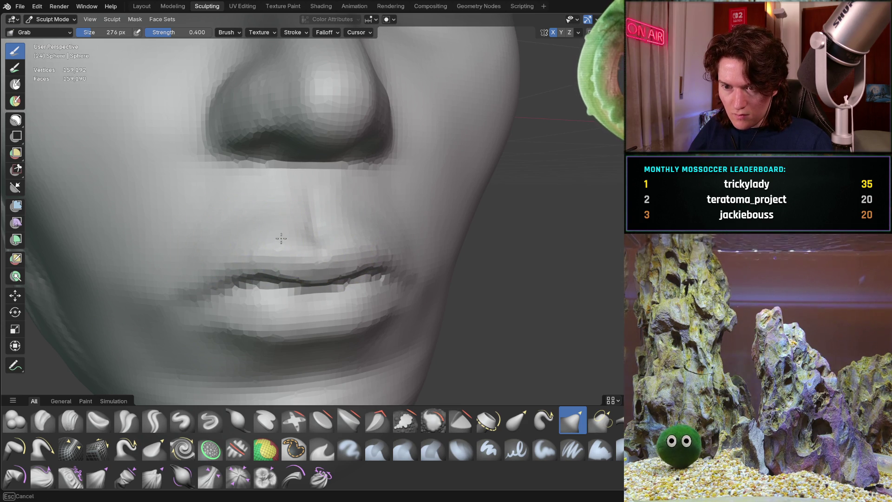
scroll(310, 225, "down", 4)
mouse_move(279, 271)
middle_mouse_down()
mouse_move(239, 235)
mouse_move(241, 302)
mouse_move(303, 261)
mouse_move(328, 229)
mouse_move(358, 225)
middle_mouse_up()
scroll(241, 302, "down", 2)
scroll(325, 255, "up", 4)
mouse_move(368, 179)
middle_mouse_down()
mouse_move(331, 238)
mouse_move(339, 210)
mouse_move(315, 223)
mouse_move(522, 332)
middle_mouse_up()
Switch to the Pinch/Magnify brush and shrink it to 142 px.
key("p")
middle_click_drag(289, 282, 309, 240, "shift")
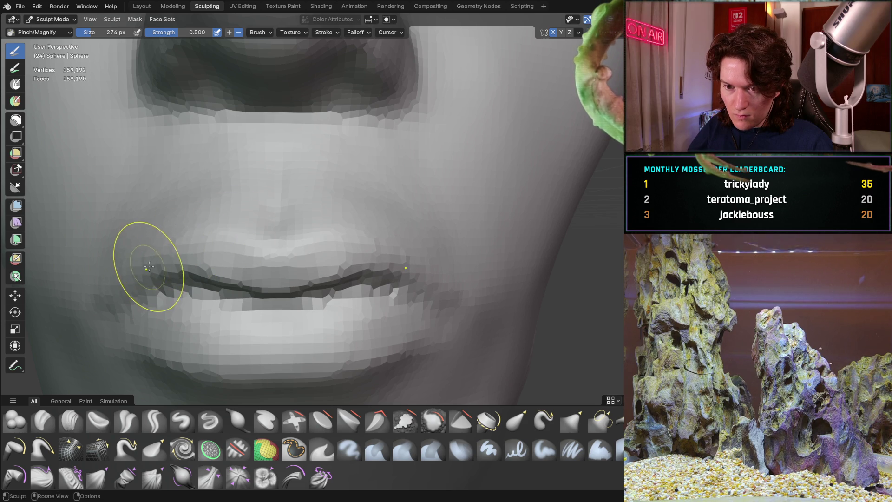
mouse_move(216, 245)
middle_mouse_down()
mouse_move(264, 224)
mouse_move(189, 238)
mouse_move(159, 214)
mouse_move(339, 255)
mouse_move(313, 255)
middle_mouse_up()
scroll(297, 247, "up", 5)
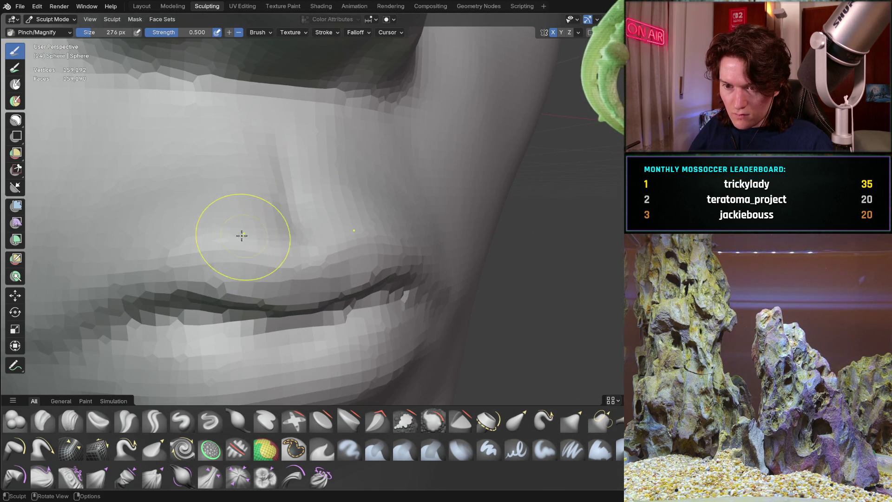
key("f")
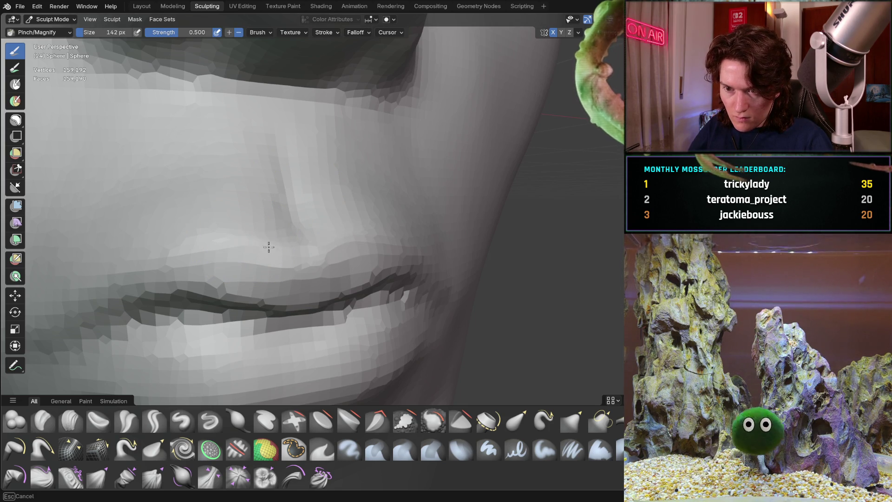
left_click(162, 239)
Pinch the mouth corners from side and front views, then enlarge the brush to 254 px.
middle_click_drag(162, 238, 276, 242)
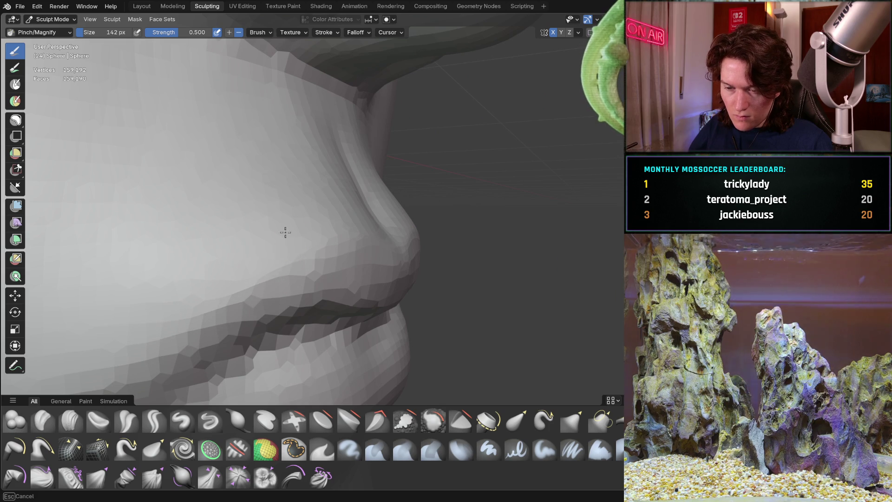
middle_click_drag(352, 190, 283, 186)
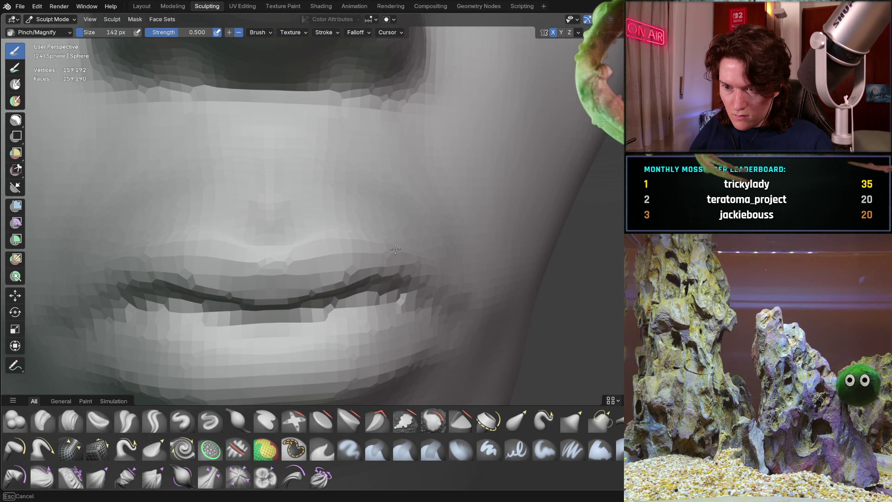
mouse_move(378, 205)
middle_mouse_down()
mouse_move(325, 199)
mouse_move(174, 331)
mouse_move(238, 268)
mouse_move(351, 238)
mouse_move(206, 244)
middle_mouse_up()
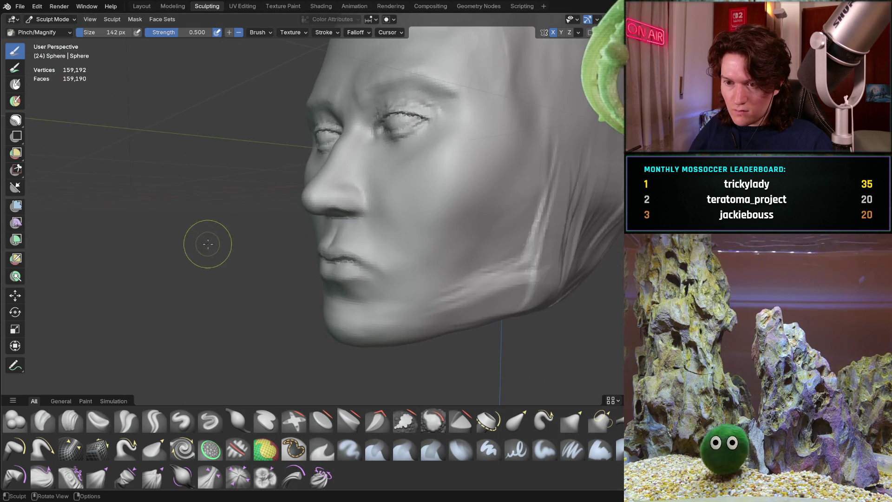
mouse_move(295, 282)
middle_mouse_down()
mouse_move(348, 223)
mouse_move(275, 223)
mouse_move(321, 188)
middle_mouse_up()
mouse_move(277, 255)
middle_mouse_down()
mouse_move(295, 219)
mouse_move(334, 223)
mouse_move(312, 237)
mouse_move(335, 245)
middle_mouse_up()
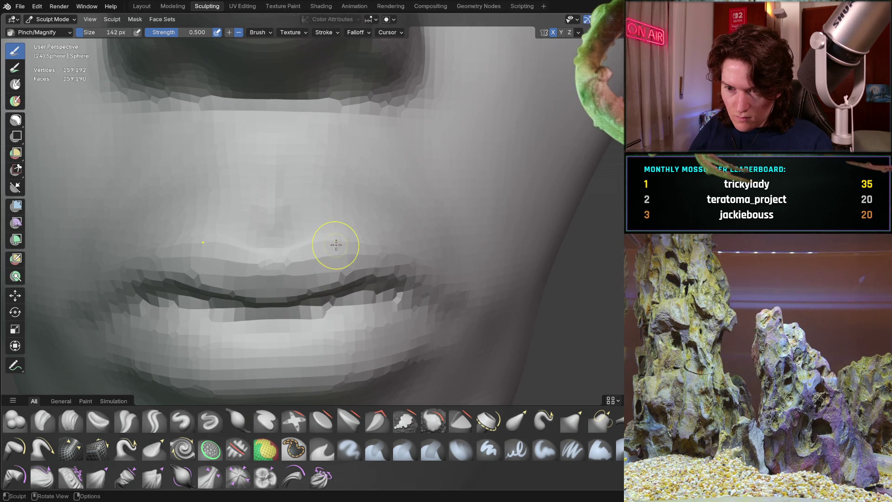
key("f")
left_click(345, 252)
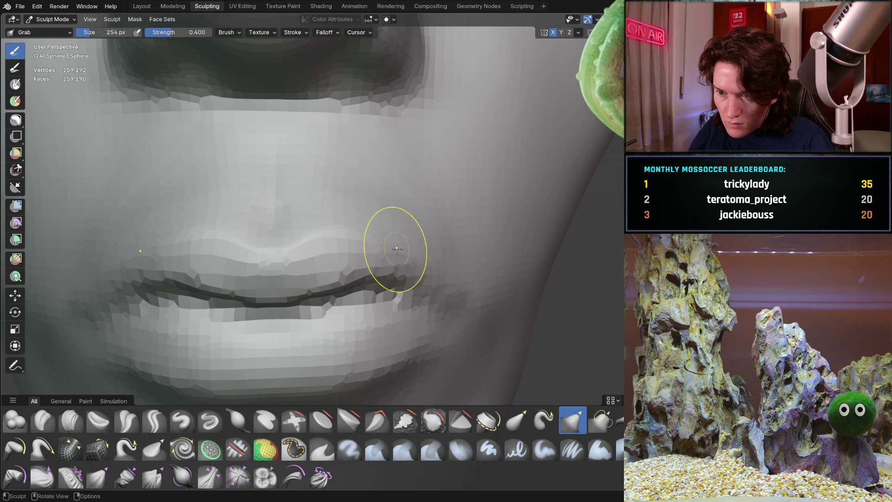
Inspect the lips from side and frontal close-ups, then select the Clay Strips brush.
mouse_move(428, 257)
middle_mouse_down()
mouse_move(366, 219)
mouse_move(385, 200)
mouse_move(334, 215)
mouse_move(298, 279)
mouse_move(338, 272)
mouse_move(421, 236)
mouse_move(260, 287)
middle_mouse_up()
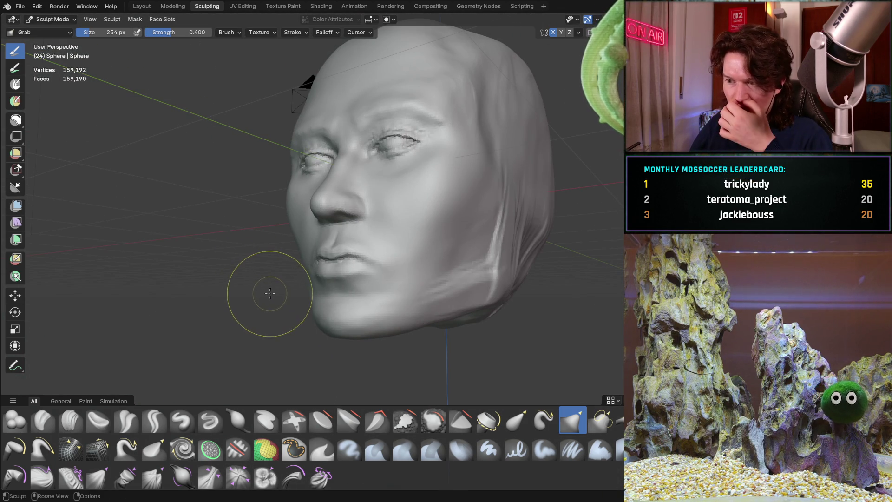
mouse_move(316, 280)
middle_mouse_down()
mouse_move(325, 278)
mouse_move(303, 251)
mouse_move(446, 251)
mouse_move(296, 242)
mouse_move(276, 275)
mouse_move(243, 288)
middle_mouse_up()
scroll(325, 278, "up", 5)
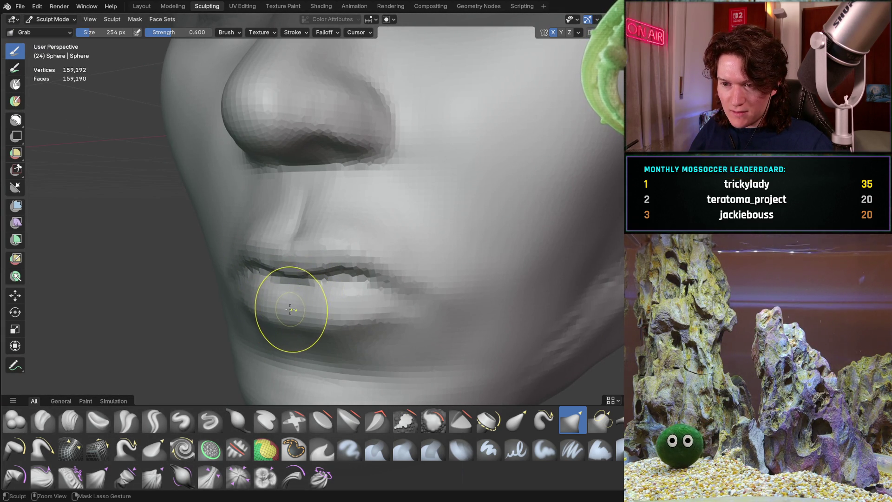
mouse_move(347, 244)
middle_mouse_down()
mouse_move(416, 214)
mouse_move(273, 239)
mouse_move(278, 209)
mouse_move(247, 313)
mouse_move(394, 265)
mouse_move(279, 255)
middle_mouse_up()
scroll(294, 258, "up", 3)
scroll(278, 255, "up", 3)
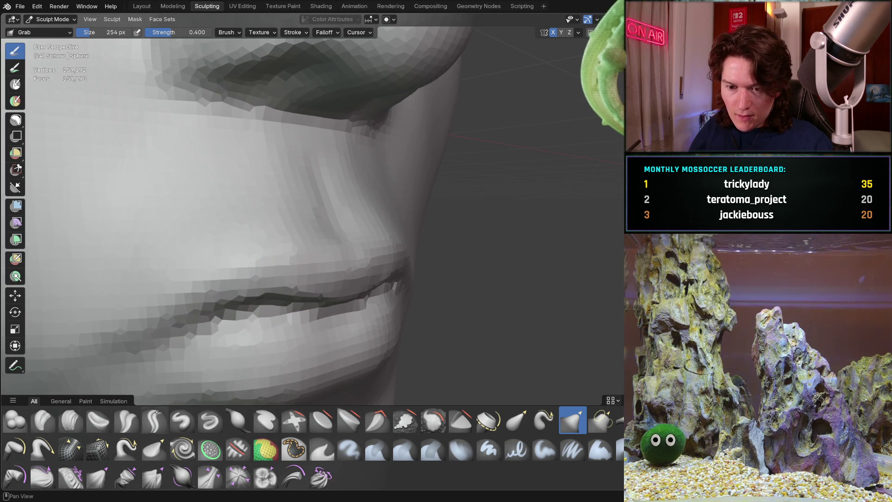
left_click(69, 421)
middle_click_drag(116, 288, 169, 278)
Set Clay Strips to 124 px and deepen and extend the crease between the lips.
key("f")
left_click(155, 275)
mouse_move(168, 262)
left_mouse_down()
mouse_move(218, 268)
mouse_move(269, 227)
mouse_move(249, 223)
mouse_move(296, 202)
left_mouse_up()
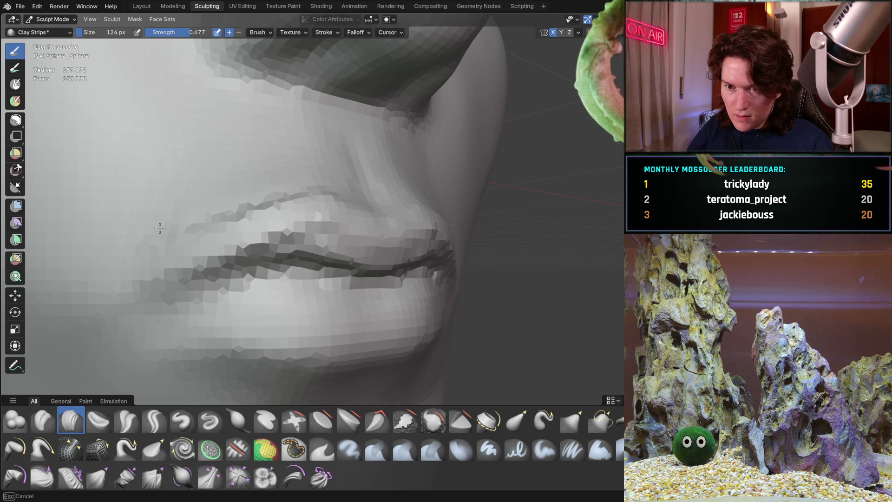
middle_click_drag(188, 265, 335, 228)
middle_click_drag(306, 259, 219, 230)
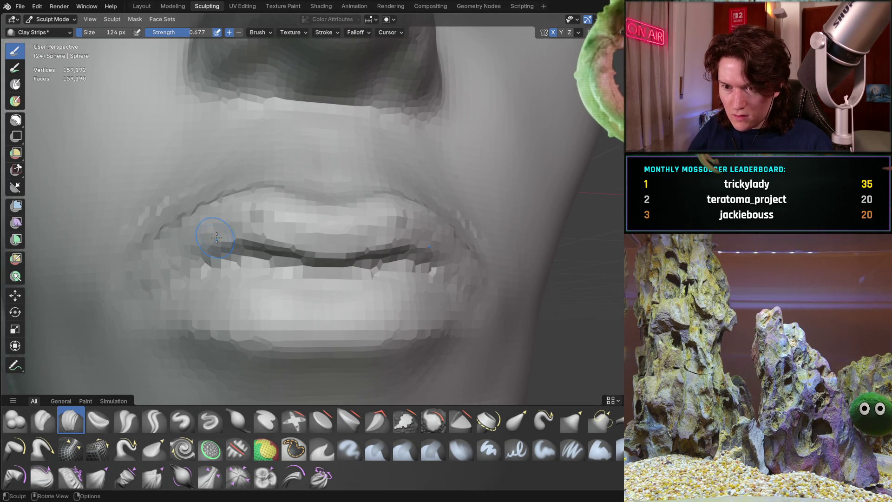
mouse_move(279, 209)
middle_mouse_down()
mouse_move(237, 216)
mouse_move(272, 239)
mouse_move(269, 250)
middle_mouse_up()
scroll(238, 216, "down", 4)
scroll(272, 280, "up", 4)
Build up the upper and lower lip forms with small strokes from frontal and oblique views.
mouse_move(279, 193)
middle_mouse_down()
mouse_move(198, 265)
mouse_move(235, 257)
mouse_move(251, 223)
mouse_move(233, 217)
middle_mouse_up()
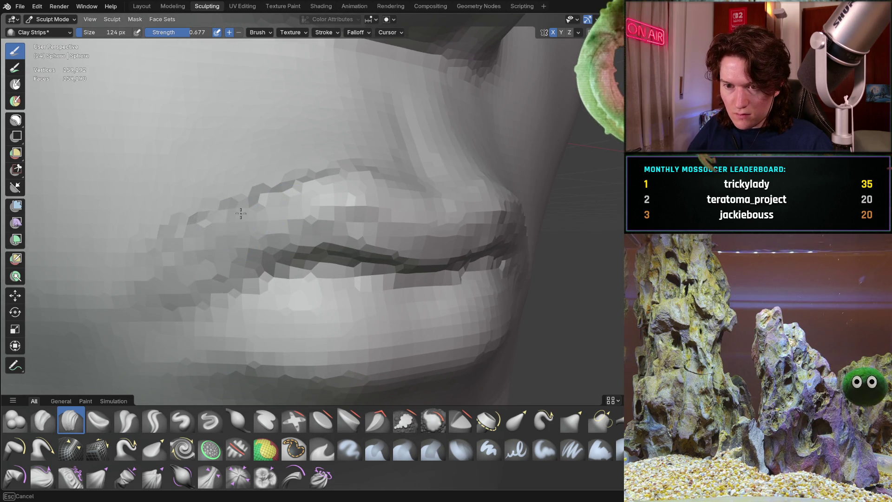
mouse_move(300, 180)
middle_mouse_down()
mouse_move(308, 183)
mouse_move(229, 179)
mouse_move(269, 175)
middle_mouse_up()
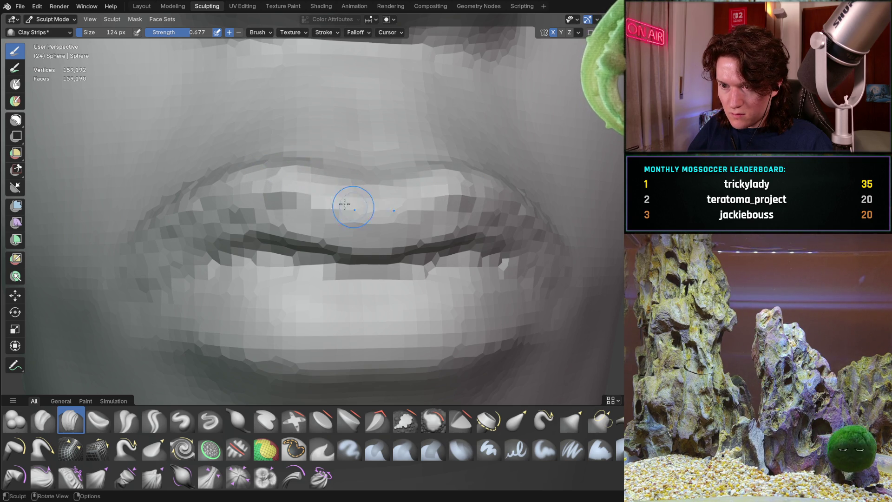
middle_click_drag(354, 206, 326, 209)
middle_click_drag(371, 238, 357, 200)
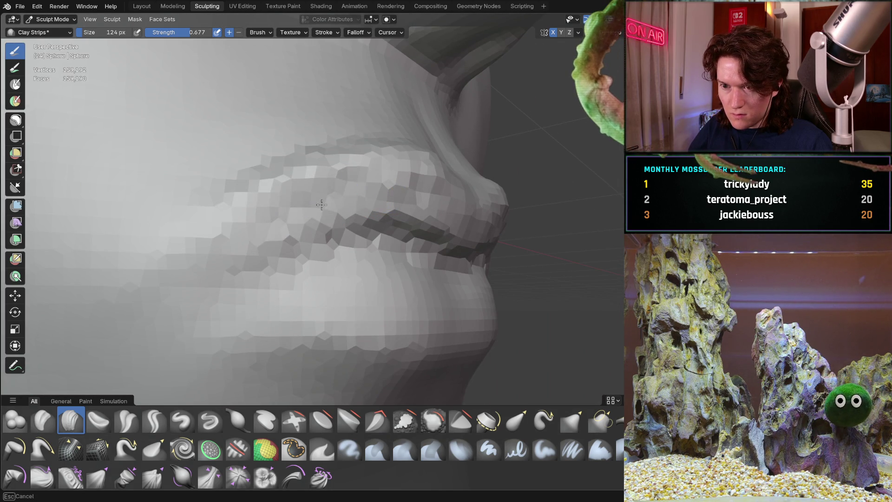
middle_click_drag(238, 227, 233, 207)
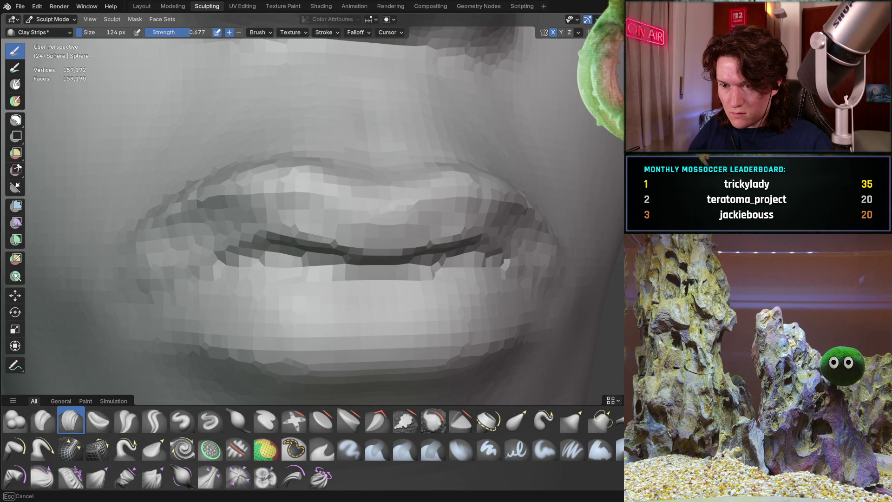
mouse_move(339, 205)
middle_mouse_down()
mouse_move(229, 235)
mouse_move(370, 235)
mouse_move(392, 216)
mouse_move(449, 315)
mouse_move(399, 231)
middle_mouse_up()
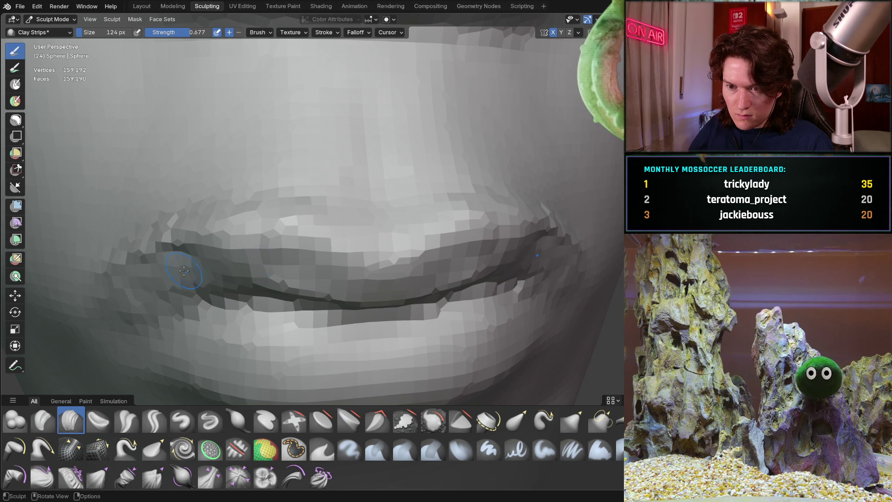
mouse_move(171, 266)
middle_mouse_down()
mouse_move(297, 204)
mouse_move(360, 198)
middle_mouse_up()
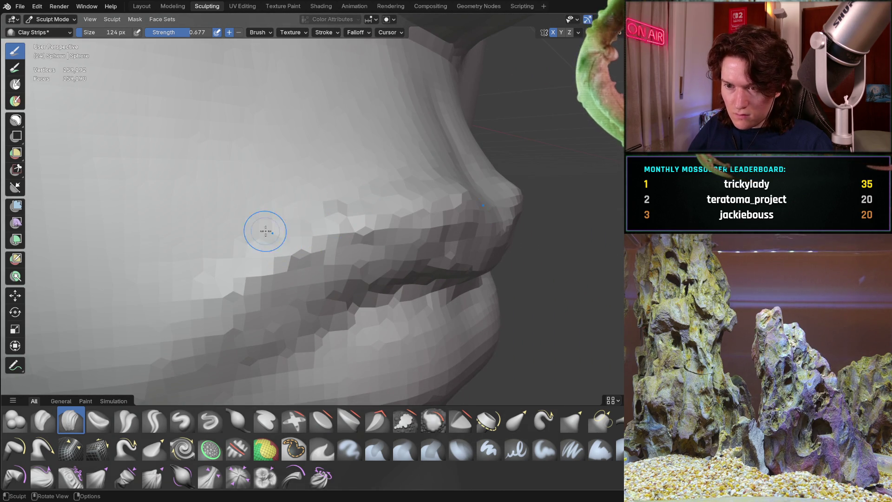
middle_click_drag(352, 189, 270, 183)
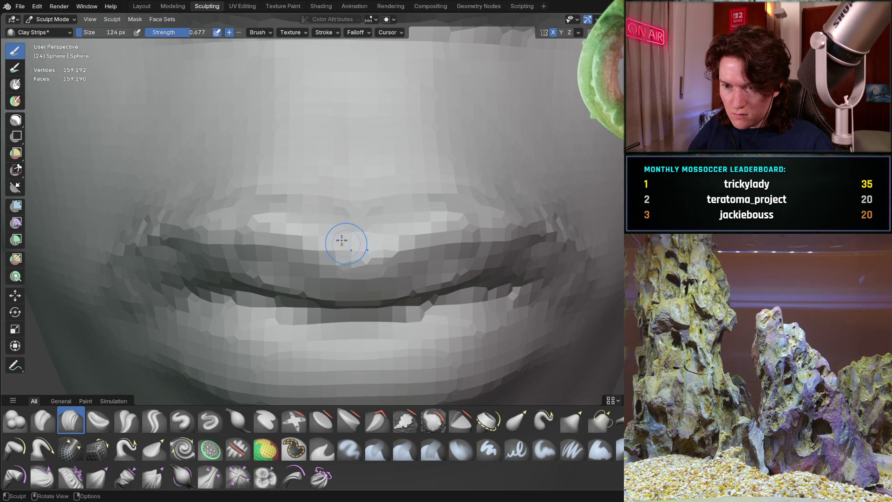
mouse_move(219, 199)
middle_mouse_down()
mouse_move(277, 173)
mouse_move(190, 227)
middle_mouse_up()
mouse_move(299, 257)
middle_mouse_down("ctrl")
mouse_move(260, 263)
mouse_move(266, 248)
middle_mouse_up("ctrl")
scroll(325, 218, "up", 7)
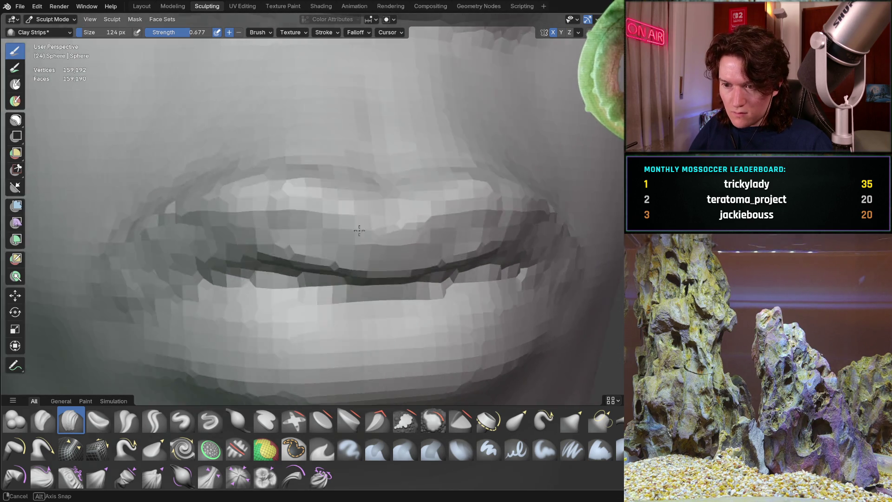
mouse_move(358, 230)
middle_mouse_down()
mouse_move(308, 251)
mouse_move(368, 228)
mouse_move(309, 278)
mouse_move(365, 256)
middle_mouse_up()
Switch to the Grab brush at 552 px and pull the nose tip slightly.
key("g")
scroll(403, 199, "up", 2)
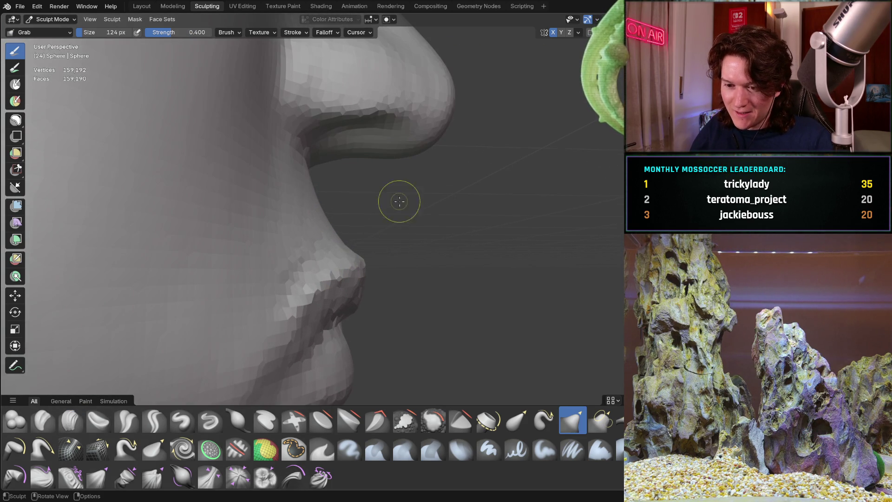
key("f")
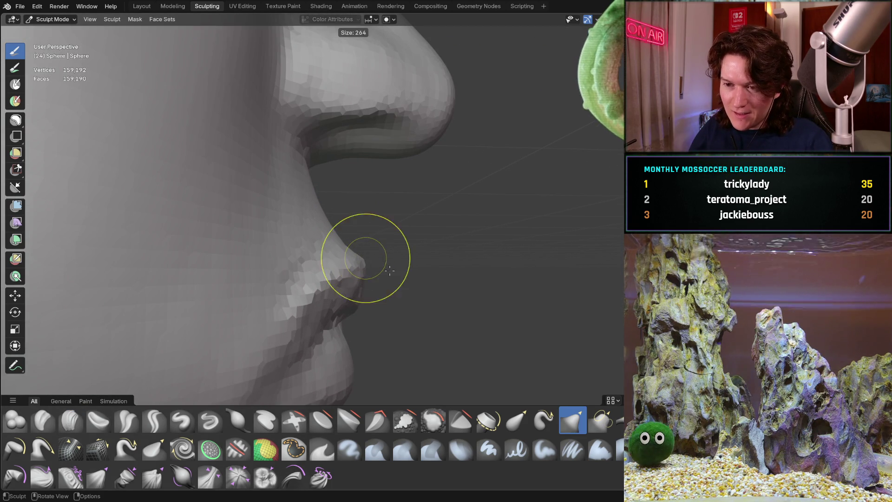
key("f")
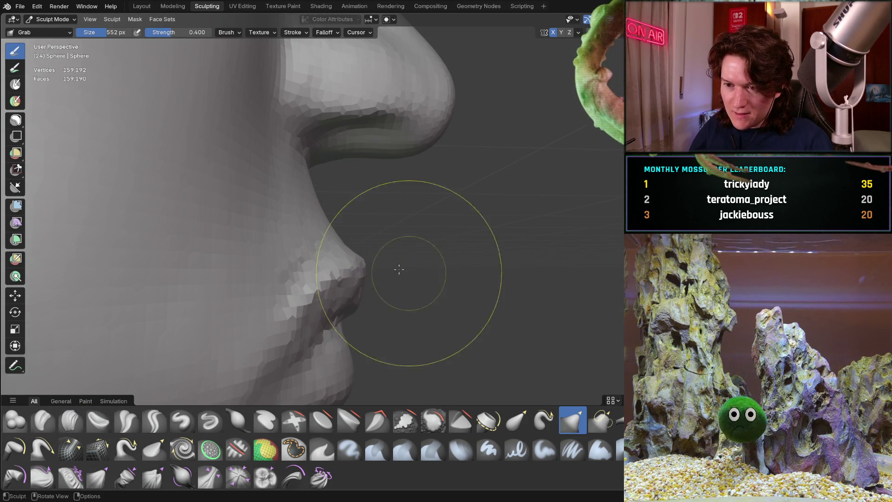
left_click(368, 265)
left_click_drag(365, 257, 351, 254)
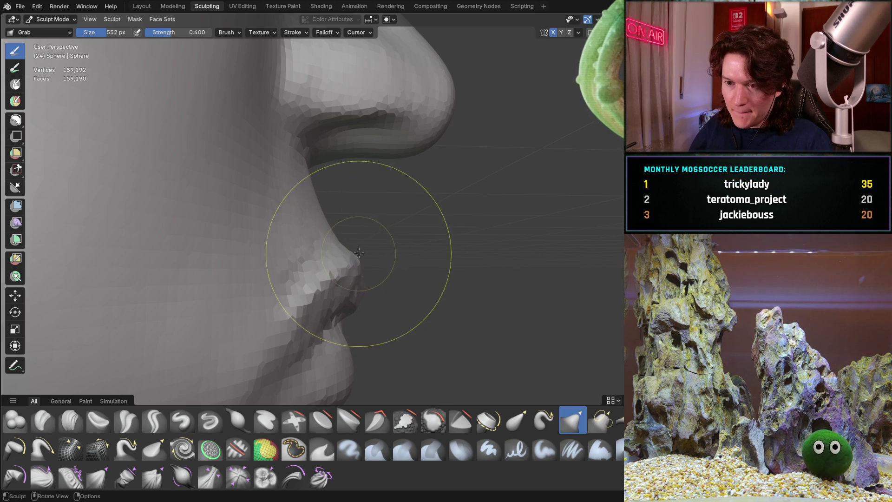
Reshape the upper lip's profile and shift the cheek beside the mouth corner.
mouse_move(386, 228)
middle_mouse_down()
mouse_move(319, 249)
mouse_move(229, 225)
mouse_move(350, 280)
mouse_move(423, 259)
mouse_move(397, 254)
mouse_move(474, 255)
mouse_move(277, 293)
mouse_move(283, 267)
middle_mouse_up()
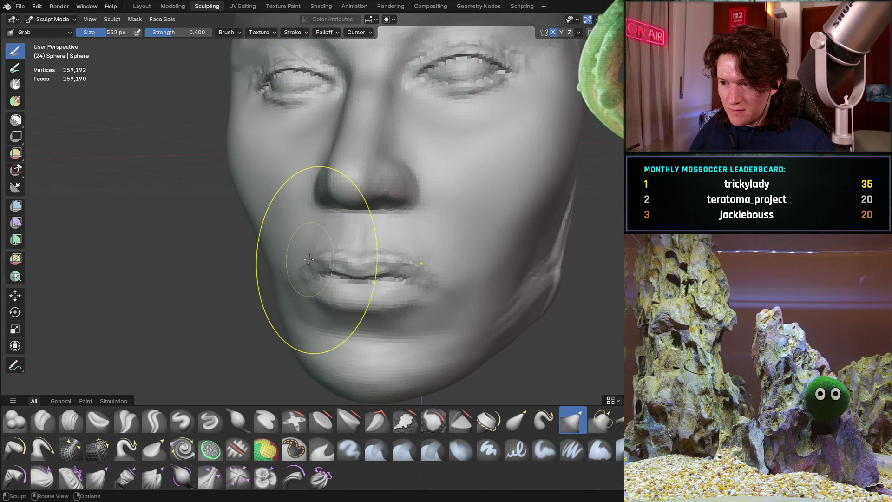
scroll(316, 269, "up", 3)
scroll(363, 286, "up", 2)
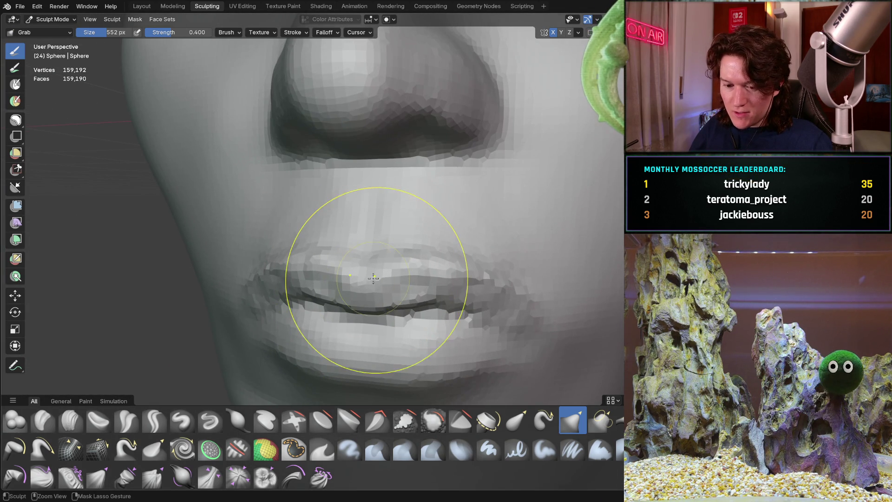
middle_click_drag(370, 288, 265, 259)
left_click_drag(353, 261, 357, 260)
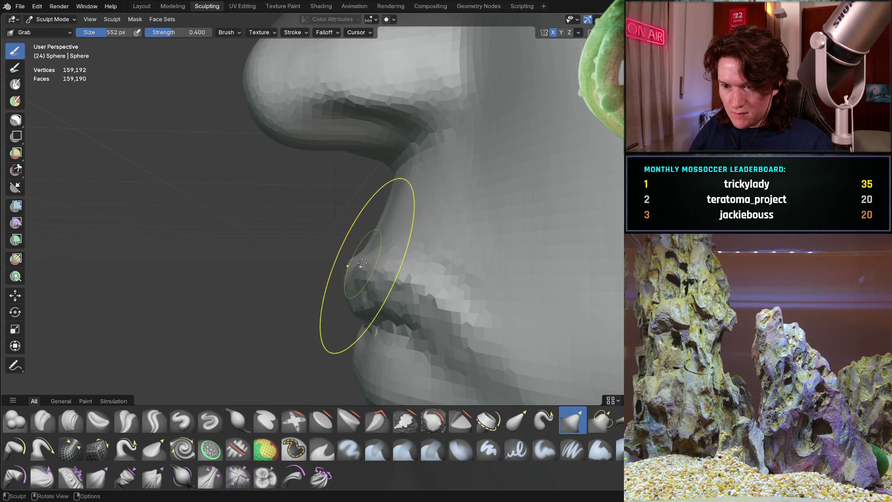
mouse_move(394, 269)
middle_mouse_down()
mouse_move(405, 279)
mouse_move(493, 256)
mouse_move(442, 255)
mouse_move(458, 255)
mouse_move(317, 284)
middle_mouse_up()
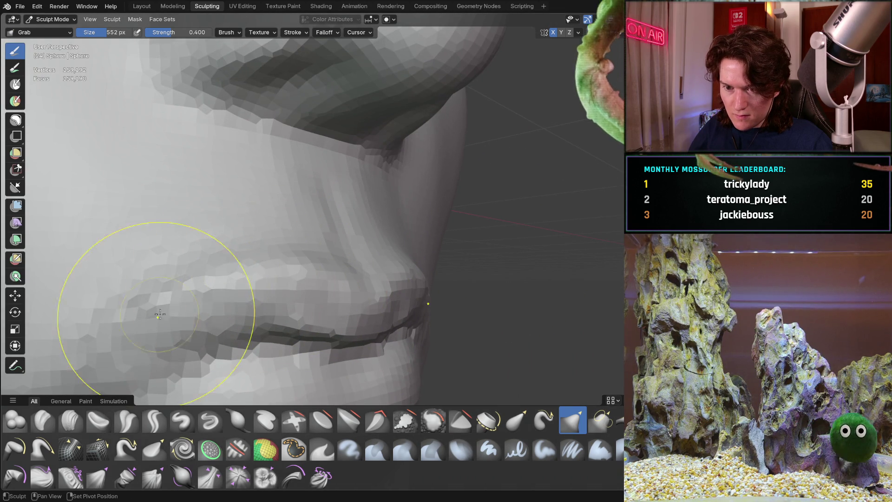
mouse_move(178, 294)
middle_mouse_down()
mouse_move(318, 259)
mouse_move(256, 245)
middle_mouse_up()
left_click_drag(398, 229, 437, 293)
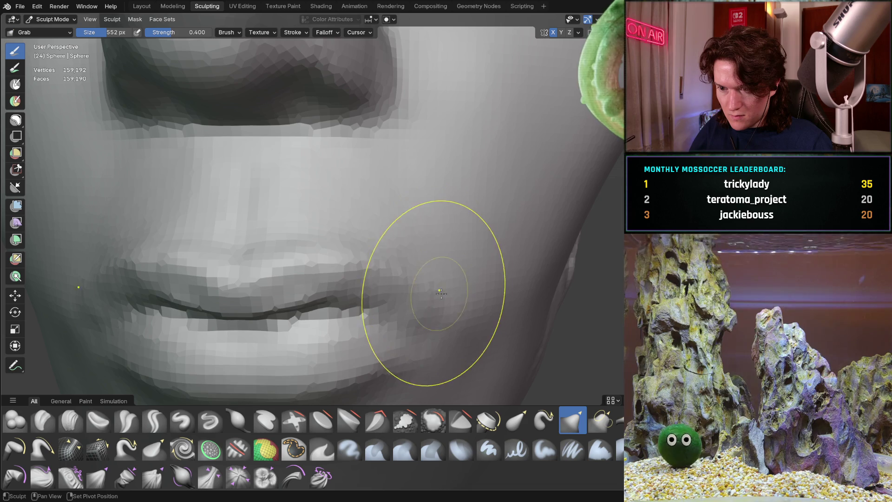
mouse_move(406, 259)
middle_mouse_down()
mouse_move(461, 201)
mouse_move(152, 401)
middle_mouse_up()
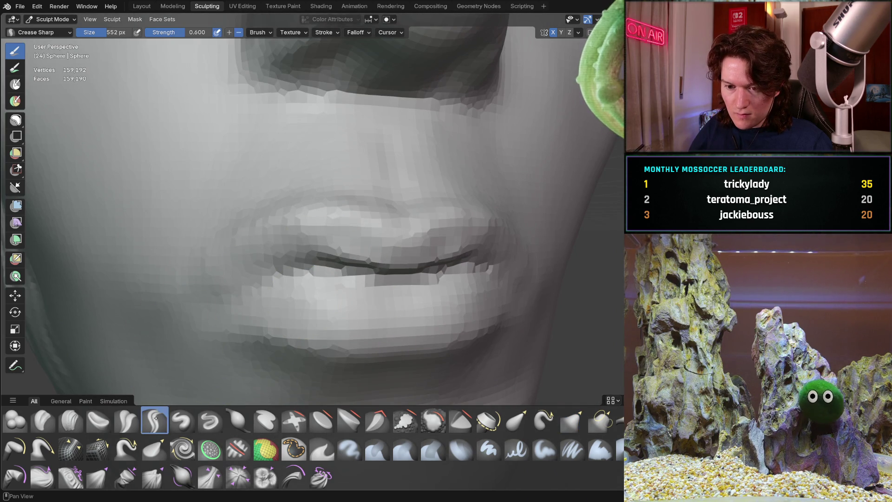
Shrink Crease Sharp to 56 px and carve a crease along the lip line from the left corner.
key("f")
left_click(232, 302)
key("f")
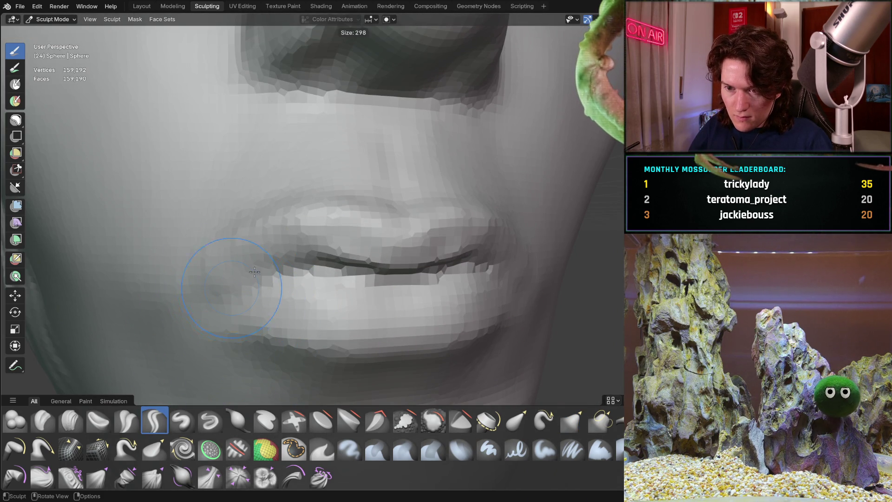
left_click(215, 283)
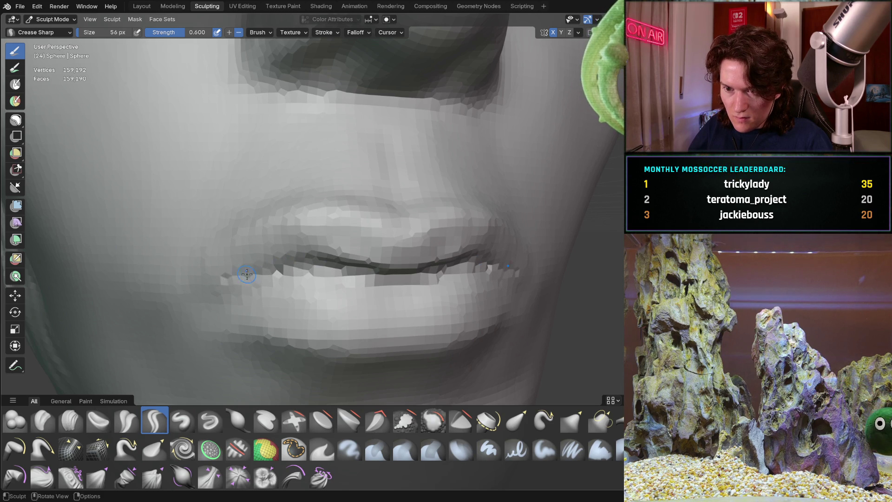
left_click_drag(223, 270, 297, 262)
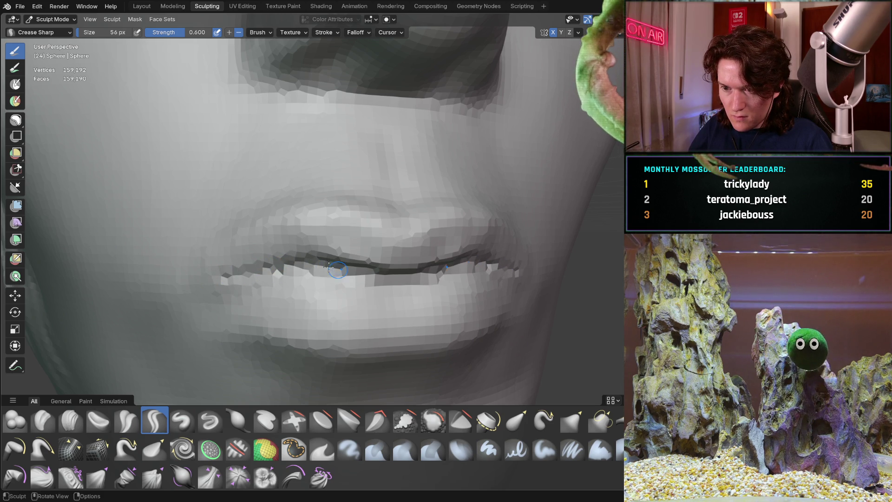
scroll(390, 216, "down", 5)
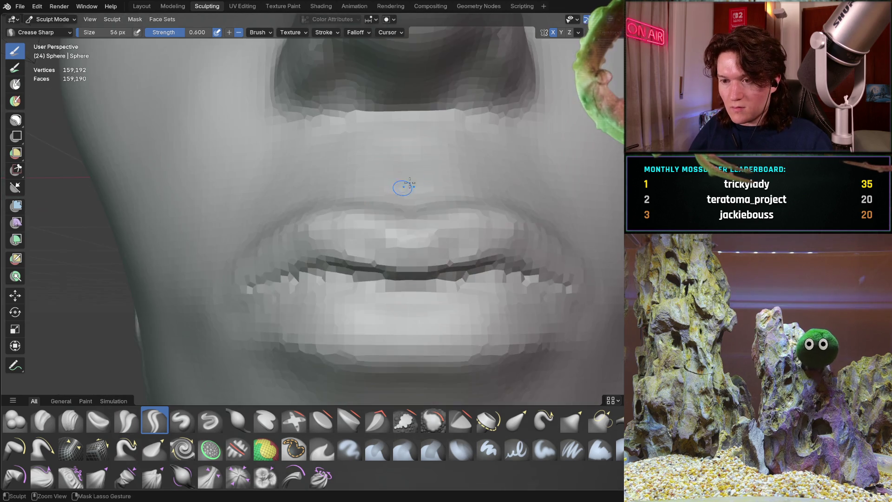
mouse_move(200, 270)
middle_mouse_down()
mouse_move(260, 270)
mouse_move(325, 205)
middle_mouse_up()
scroll(334, 197, "up", 4)
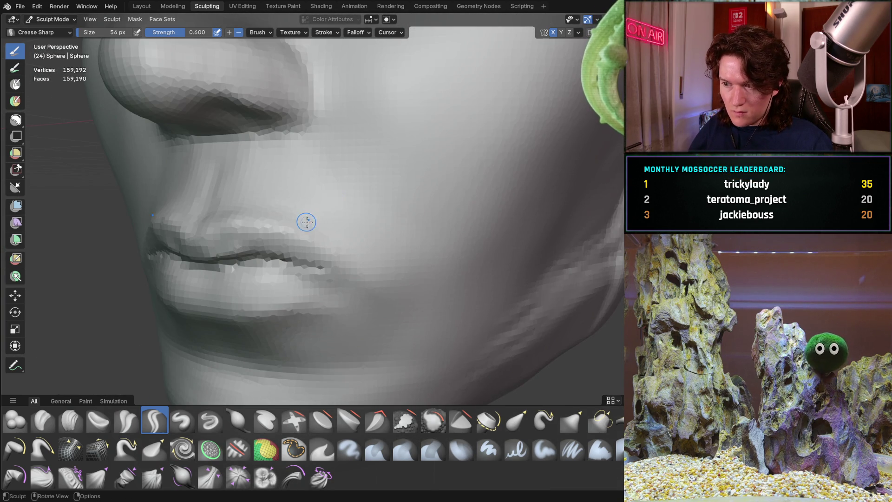
mouse_move(298, 245)
middle_mouse_down()
mouse_move(361, 203)
mouse_move(218, 326)
middle_mouse_up()
mouse_move(261, 214)
middle_mouse_down("ctrl")
mouse_move(239, 339)
mouse_move(289, 246)
mouse_move(307, 279)
middle_mouse_up("ctrl")
scroll(327, 225, "up", 4)
middle_click_drag(327, 225, 317, 240, "ctrl")
Enlarge Crease Sharp to 168 px and deepen the lip line, checking the lower face in profile.
key("f")
left_click(346, 263)
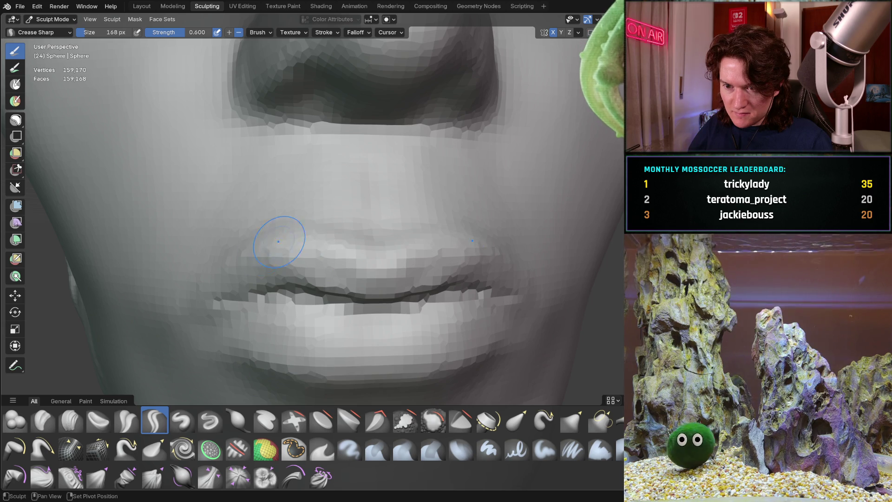
mouse_move(270, 268)
middle_mouse_down()
mouse_move(288, 245)
mouse_move(342, 255)
middle_mouse_up()
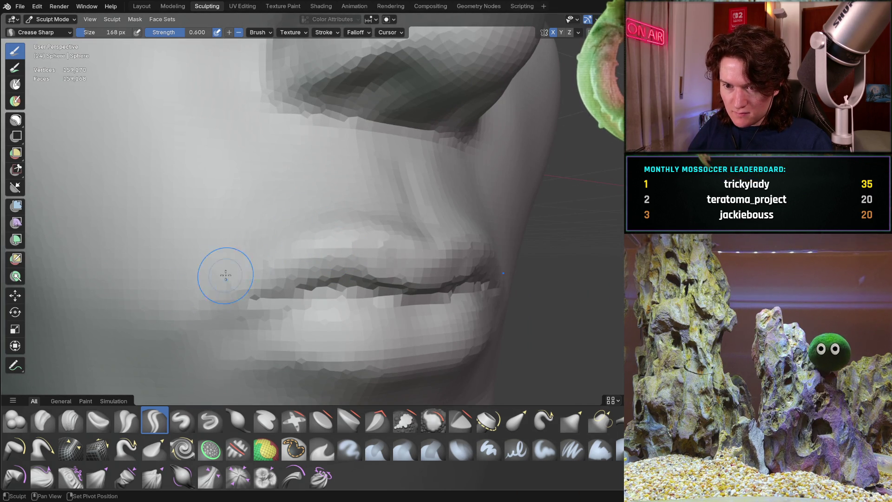
scroll(281, 247, "down", 5)
mouse_move(286, 256)
middle_mouse_down()
mouse_move(291, 262)
mouse_move(324, 237)
mouse_move(319, 229)
middle_mouse_up()
scroll(292, 262, "down", 5)
scroll(316, 244, "up", 5)
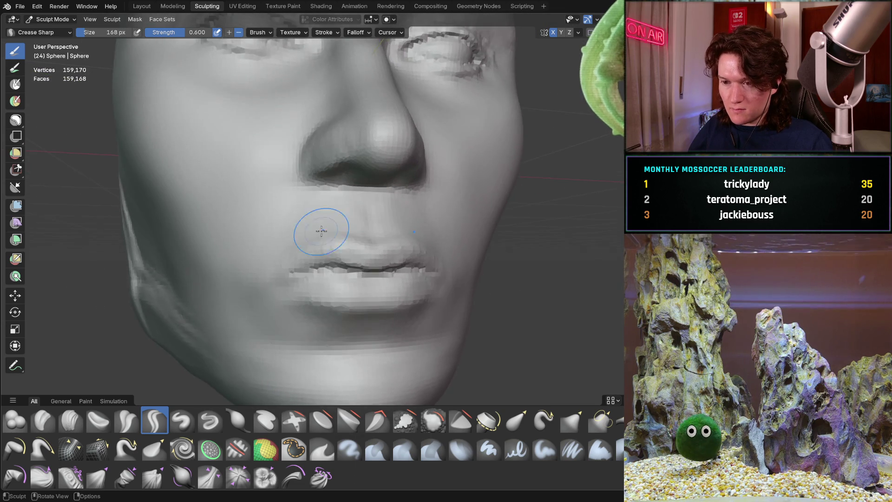
scroll(319, 261, "up", 4)
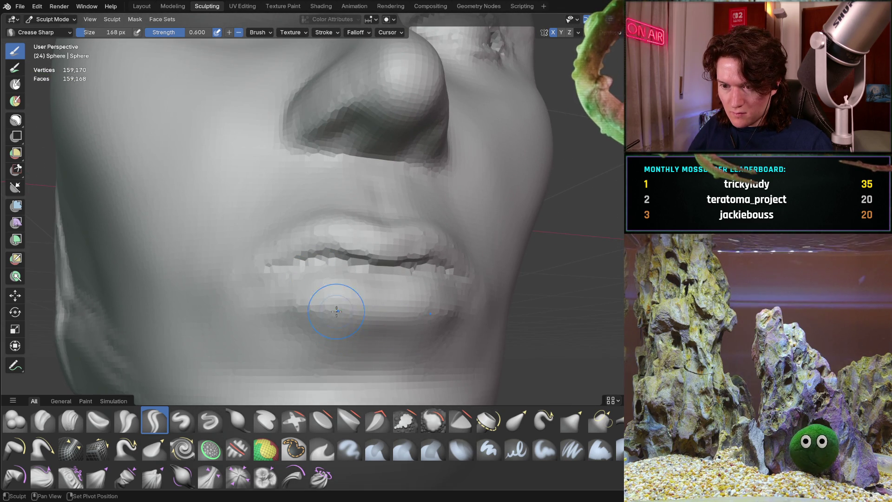
scroll(319, 282, "down", 4)
mouse_move(319, 282)
middle_mouse_down()
mouse_move(404, 308)
mouse_move(255, 295)
mouse_move(269, 328)
mouse_move(376, 293)
mouse_move(353, 302)
middle_mouse_up()
scroll(339, 284, "up", 3)
scroll(348, 233, "up", 2)
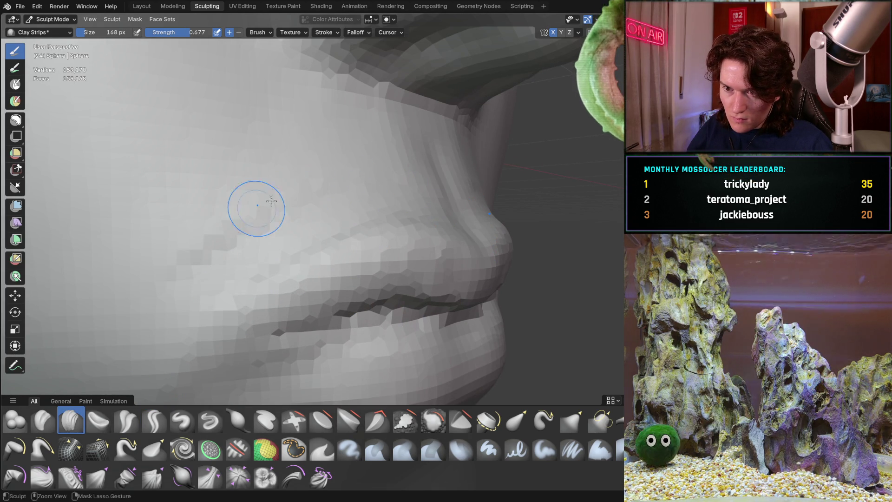
Add clay volume to the lower lip, alternating between frontal and side views of the mouth.
mouse_move(248, 235)
middle_mouse_down()
mouse_move(236, 262)
mouse_move(223, 255)
mouse_move(233, 229)
mouse_move(272, 207)
mouse_move(287, 251)
mouse_move(315, 285)
middle_mouse_up()
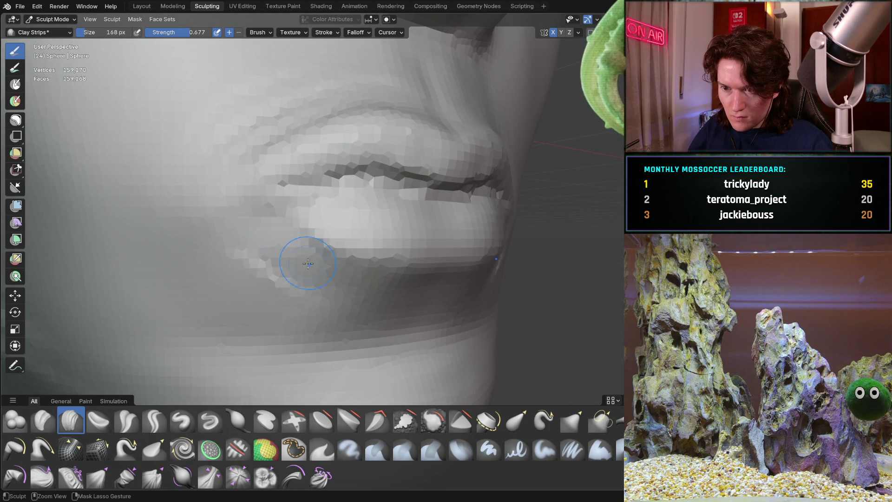
mouse_move(402, 282)
middle_mouse_down()
mouse_move(261, 250)
mouse_move(269, 263)
middle_mouse_up()
middle_click_drag(417, 265, 332, 265)
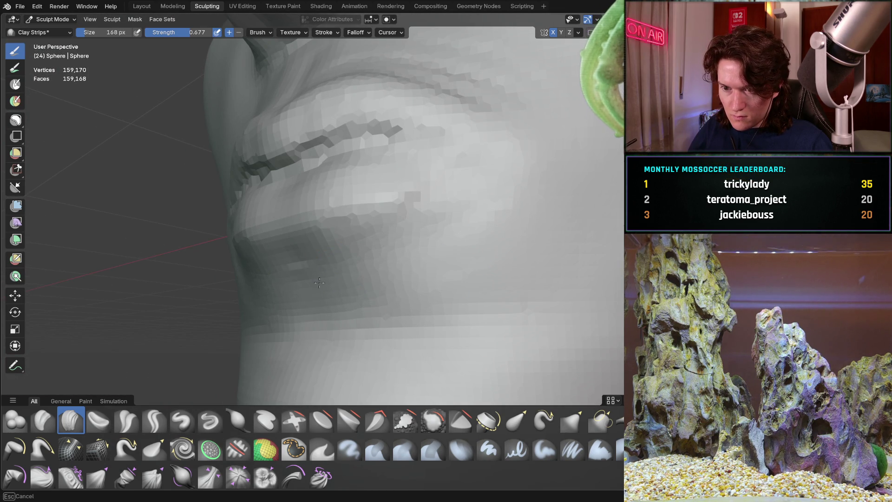
mouse_move(273, 263)
middle_mouse_down()
mouse_move(349, 272)
mouse_move(311, 292)
mouse_move(328, 299)
middle_mouse_up()
middle_click_drag(414, 257, 377, 170)
mouse_move(440, 221)
middle_mouse_down()
mouse_move(347, 166)
mouse_move(287, 173)
mouse_move(371, 165)
middle_mouse_up()
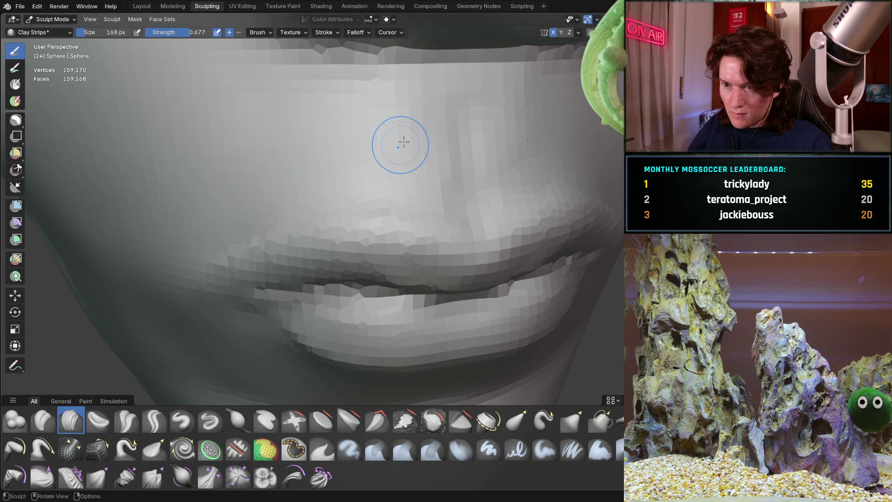
Round out the mouth corners from three-quarter and front views, then switch to the Grab brush.
scroll(400, 146, "down", 6)
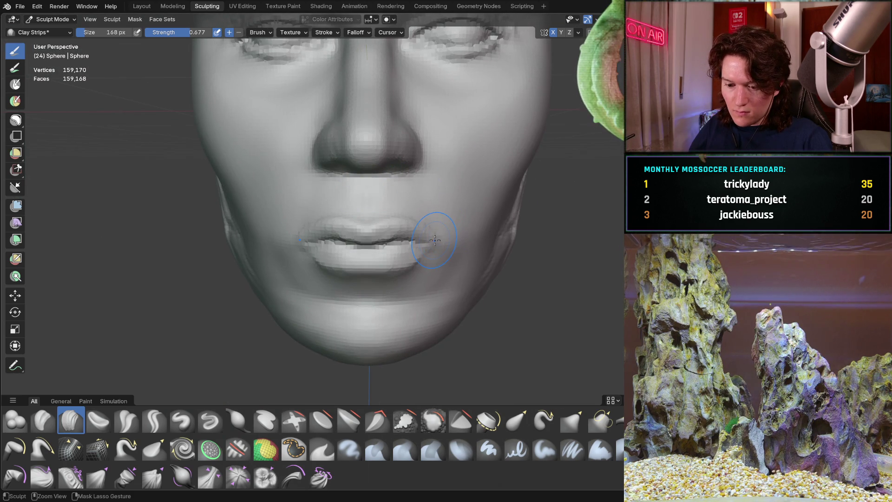
scroll(435, 240, "down", 3)
middle_click_drag(435, 240, 352, 251)
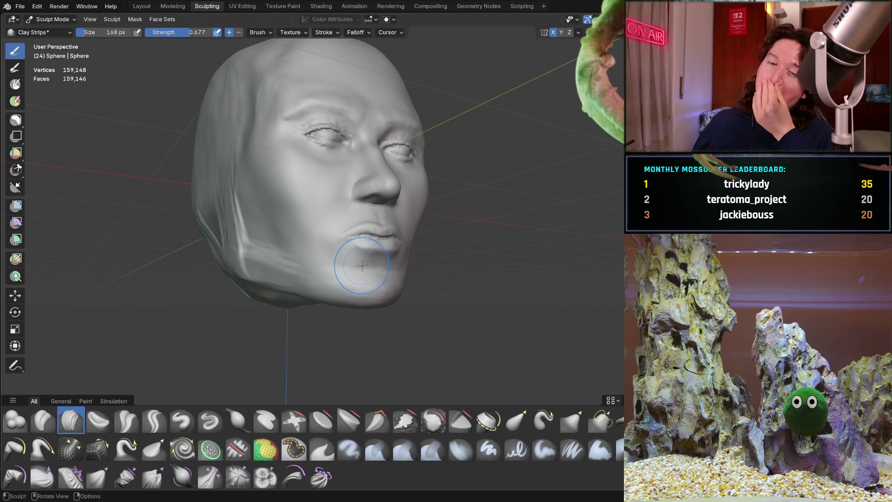
mouse_move(399, 255)
middle_mouse_down()
mouse_move(351, 239)
mouse_move(368, 235)
mouse_move(375, 211)
mouse_move(329, 235)
middle_mouse_up()
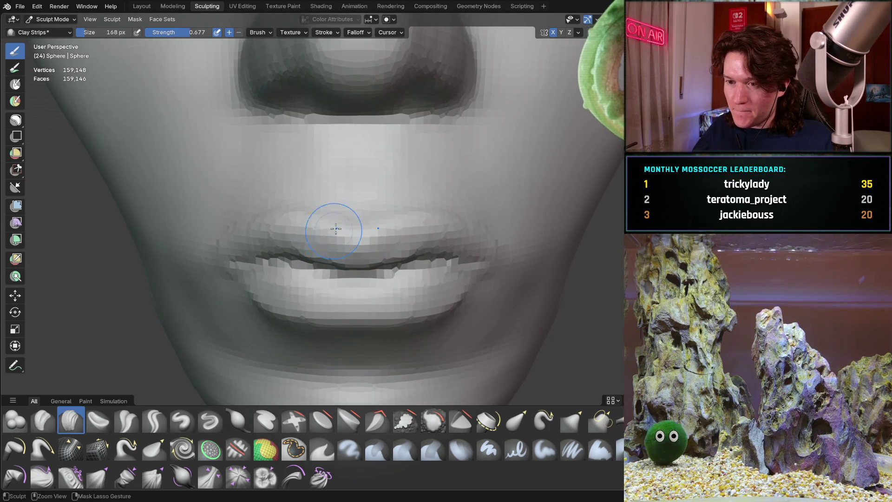
scroll(345, 205, "up", 2)
key("g")
mouse_move(269, 243)
middle_mouse_down()
mouse_move(279, 235)
mouse_move(267, 240)
middle_mouse_up()
Enlarge the Grab brush to 370 px and study the lips from frontal and three-quarter angles.
key("f")
left_click(318, 190)
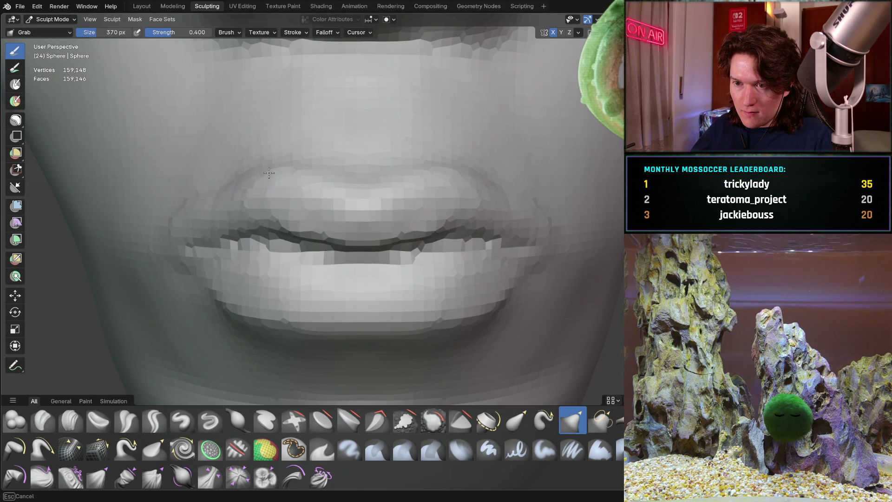
mouse_move(385, 139)
middle_mouse_down()
mouse_move(341, 202)
mouse_move(382, 139)
mouse_move(277, 243)
mouse_move(305, 233)
mouse_move(334, 195)
mouse_move(346, 155)
mouse_move(278, 151)
mouse_move(266, 232)
mouse_move(361, 153)
mouse_move(219, 261)
mouse_move(322, 162)
mouse_move(235, 247)
mouse_move(269, 229)
mouse_move(169, 193)
mouse_move(312, 205)
mouse_move(209, 145)
middle_mouse_up()
middle_click_drag(268, 240, 397, 189)
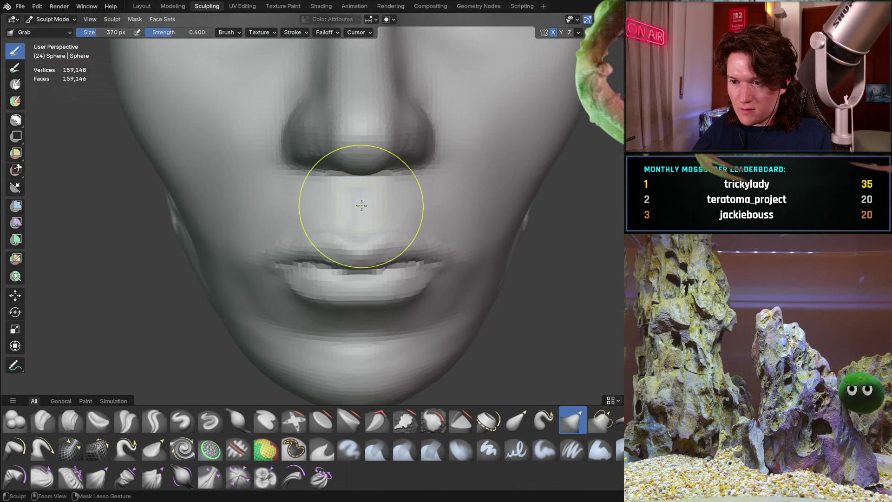
scroll(359, 203, "up", 5)
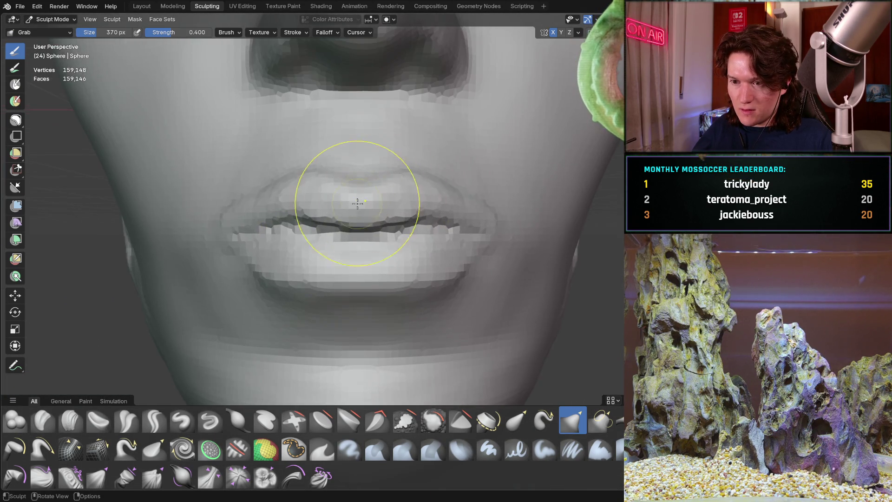
mouse_move(358, 203)
middle_mouse_down()
mouse_move(354, 235)
mouse_move(328, 263)
mouse_move(249, 204)
middle_mouse_up()
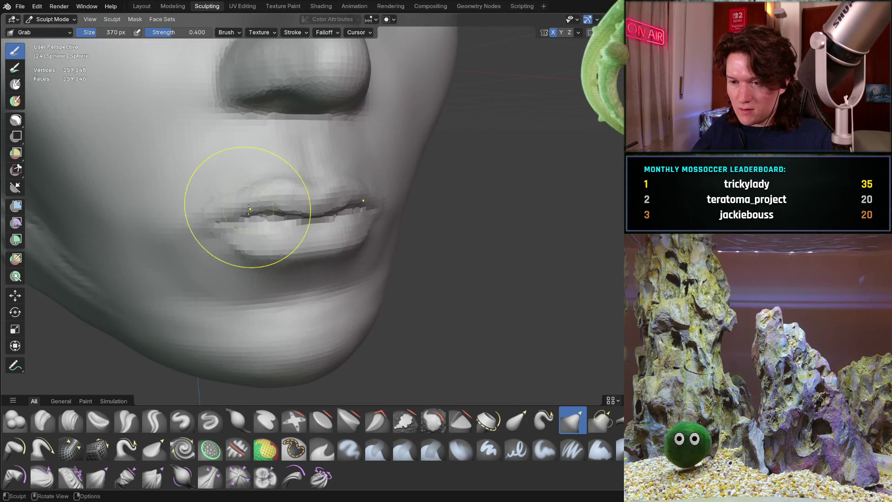
scroll(249, 203, "down", 5)
mouse_move(241, 246)
middle_mouse_down()
mouse_move(233, 261)
mouse_move(260, 219)
mouse_move(302, 206)
mouse_move(329, 232)
middle_mouse_up()
scroll(279, 195, "up", 8)
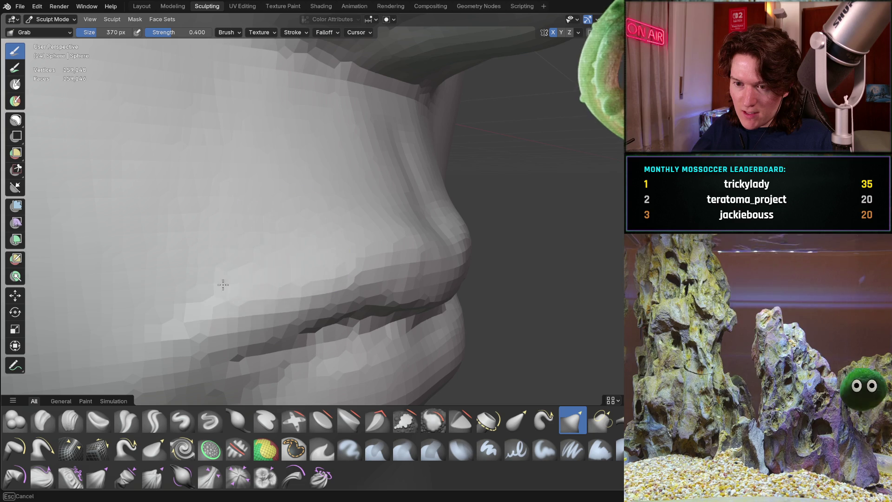
mouse_move(256, 257)
middle_mouse_down()
mouse_move(251, 243)
mouse_move(231, 238)
middle_mouse_up()
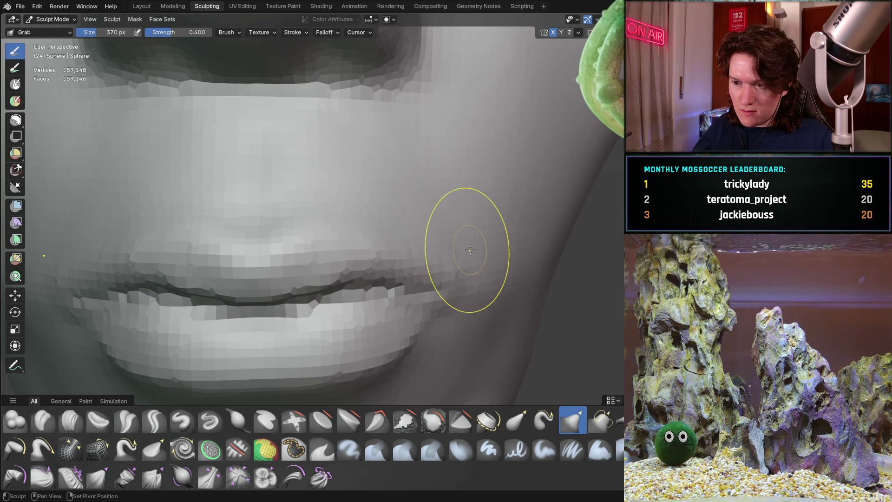
Zoom in on the upper lip and lip corner, then turn the head back to face front.
scroll(223, 295, "down", 8)
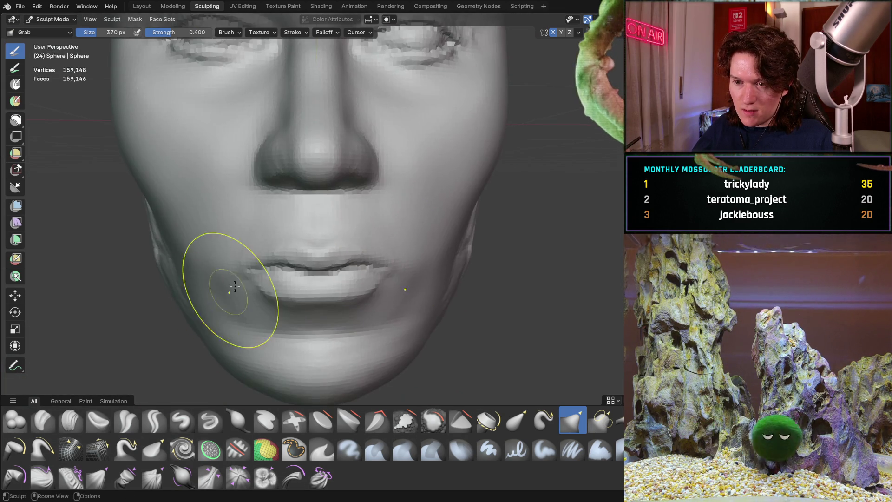
mouse_move(205, 319)
middle_mouse_down()
mouse_move(292, 259)
mouse_move(342, 173)
middle_mouse_up()
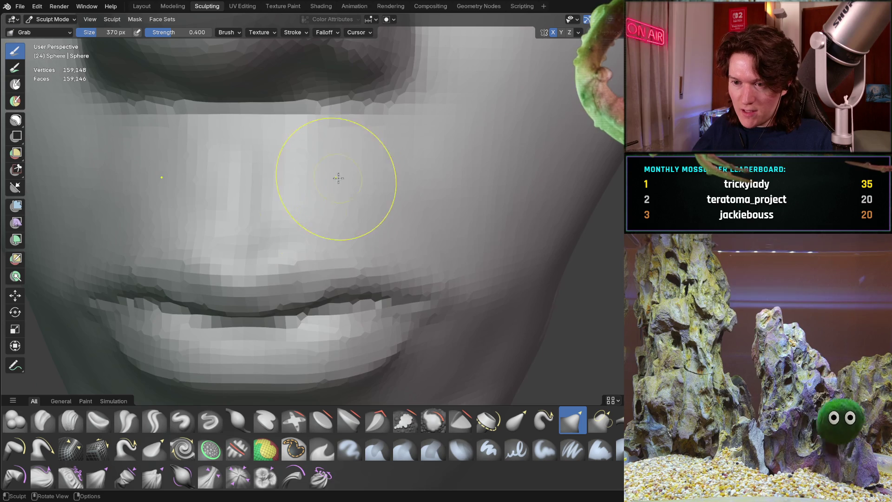
mouse_move(290, 251)
middle_mouse_down("ctrl")
mouse_move(275, 242)
mouse_move(316, 233)
middle_mouse_up("ctrl")
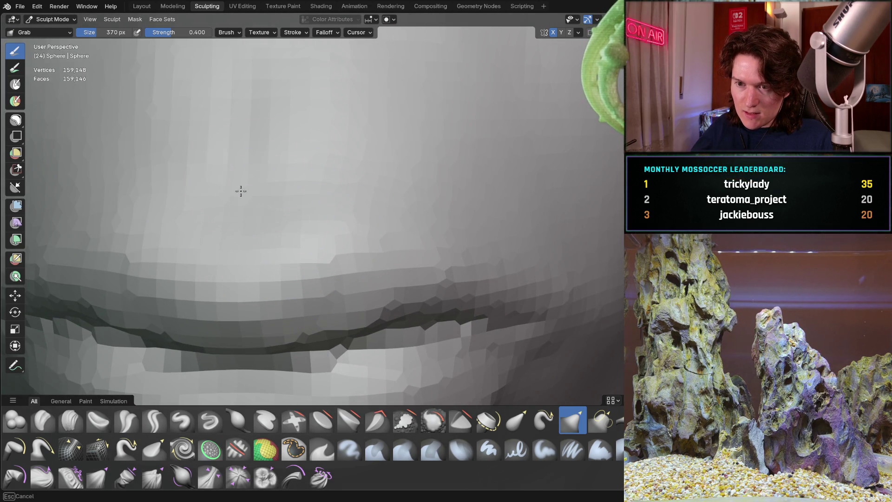
scroll(229, 259, "down", 6)
mouse_move(259, 289)
middle_mouse_down()
mouse_move(336, 223)
mouse_move(319, 223)
mouse_move(345, 230)
mouse_move(355, 184)
middle_mouse_up()
scroll(326, 228, "up", 5)
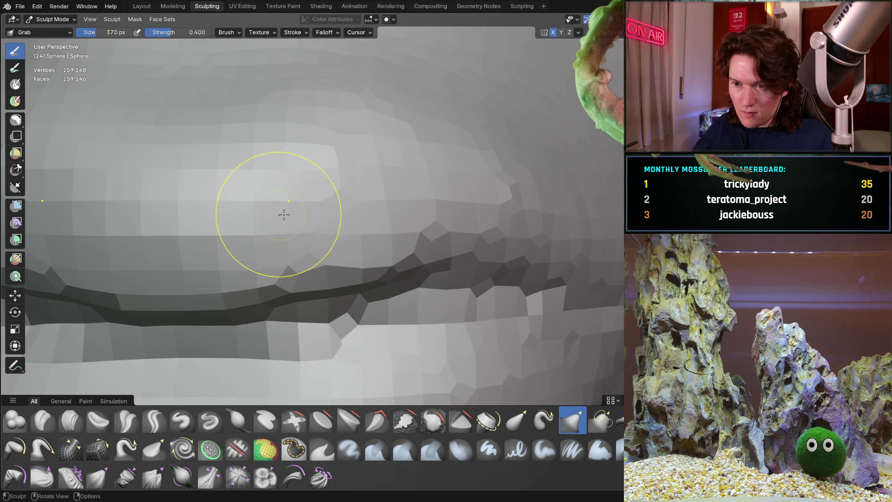
scroll(279, 215, "down", 3)
middle_click_drag(229, 279, 289, 228)
scroll(289, 229, "up", 4)
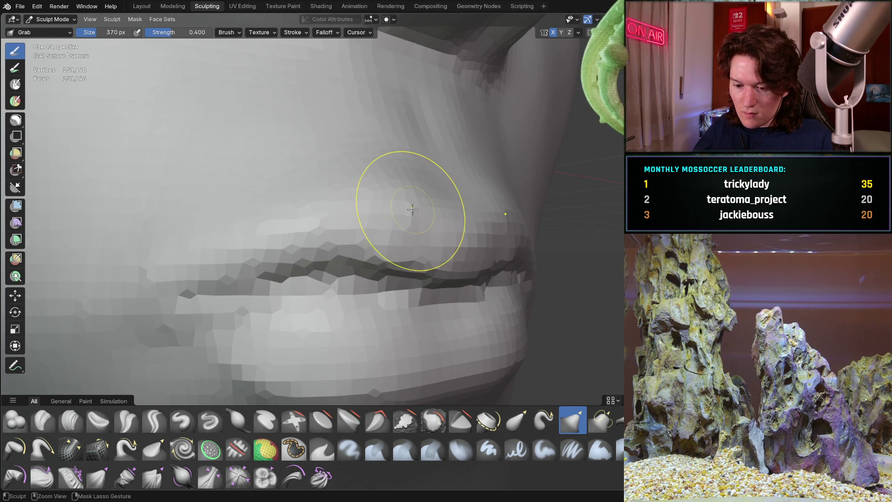
scroll(429, 211, "down", 8)
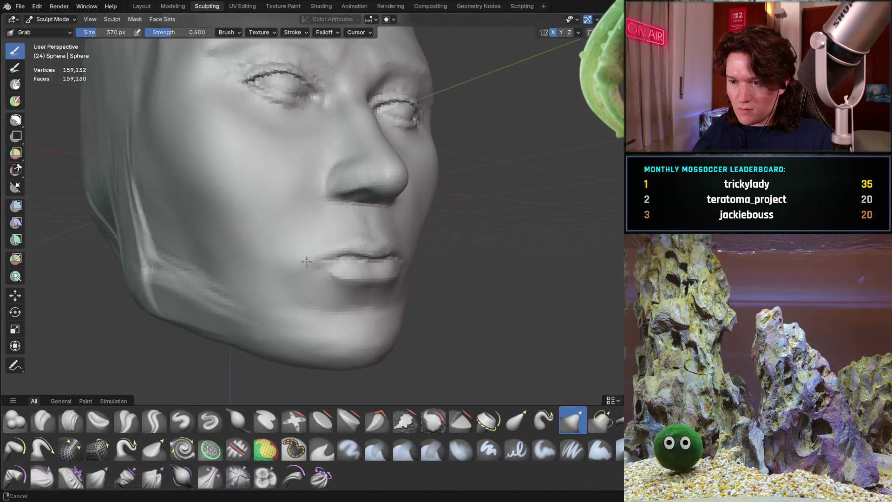
mouse_move(363, 218)
middle_mouse_down()
mouse_move(316, 220)
mouse_move(307, 259)
middle_mouse_up()
middle_click_drag(372, 208, 377, 213)
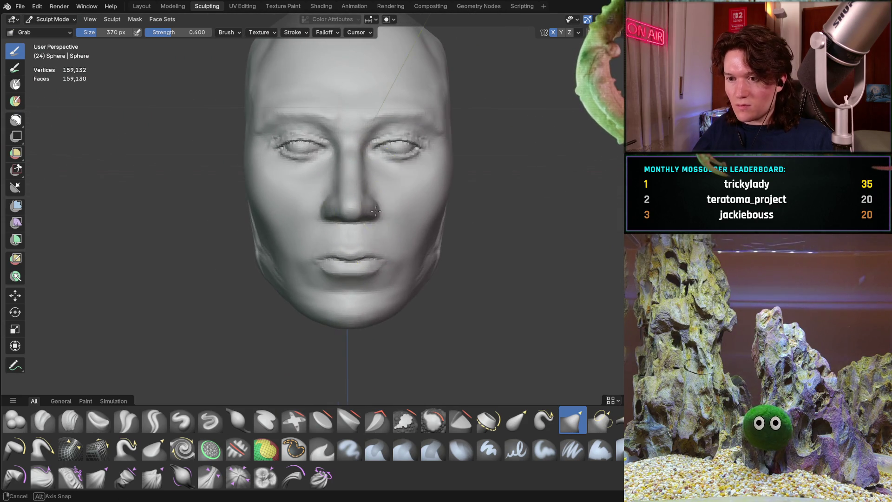
middle_click_drag(318, 213, 342, 232)
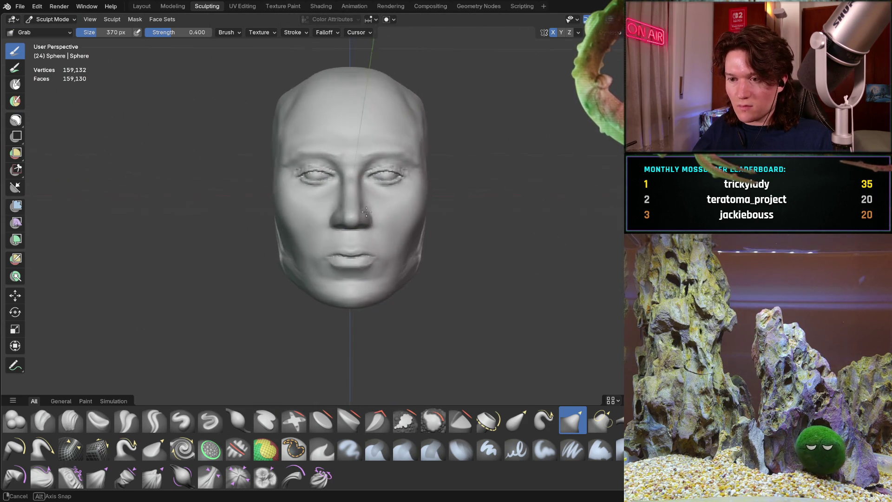
scroll(342, 233, "up", 5)
mouse_move(374, 183)
middle_mouse_down()
mouse_move(401, 234)
mouse_move(379, 209)
middle_mouse_up()
scroll(378, 209, "down", 4)
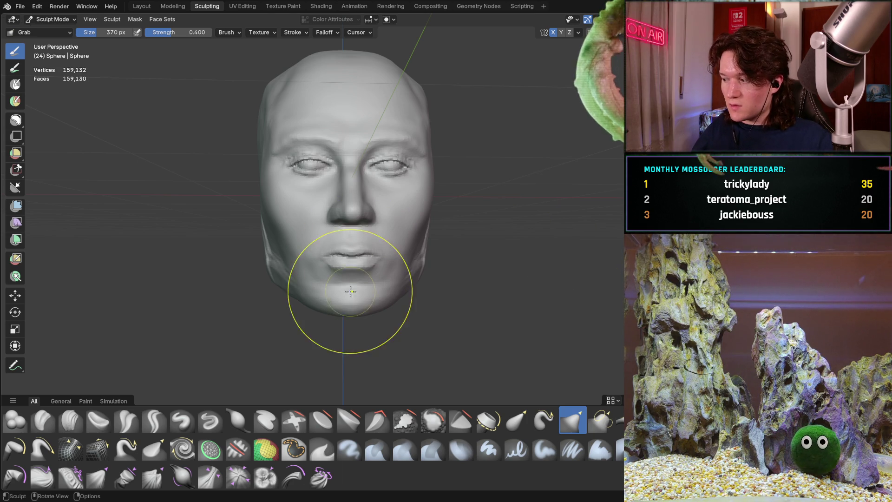
scroll(344, 296, "up", 6)
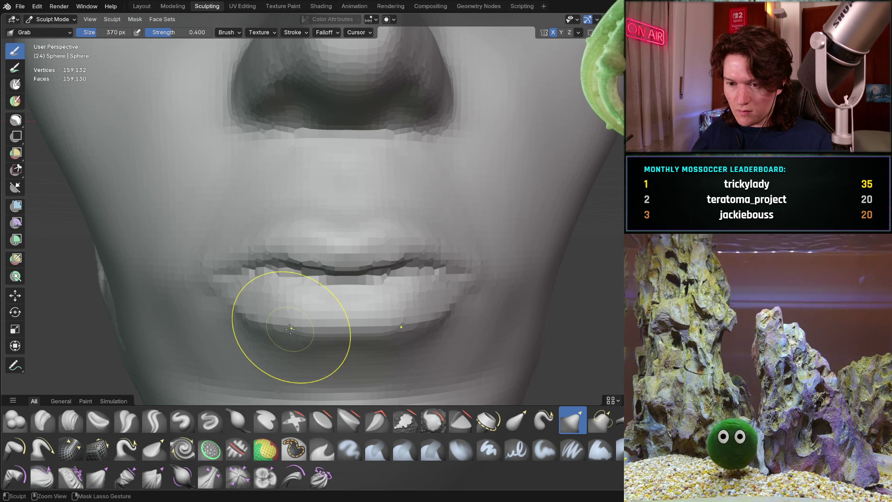
middle_click_drag(282, 332, 158, 385)
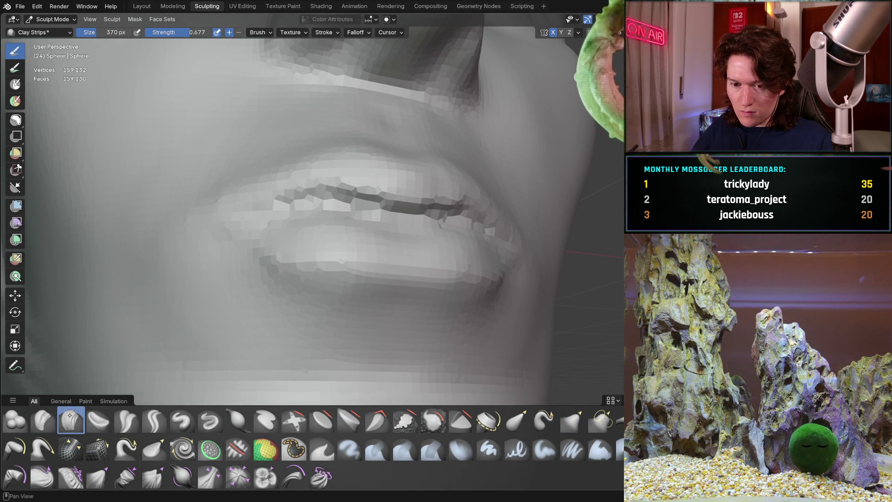
Shrink Clay Strips to 198 px and touch up the lips from side and front views.
key("f")
left_click(259, 282)
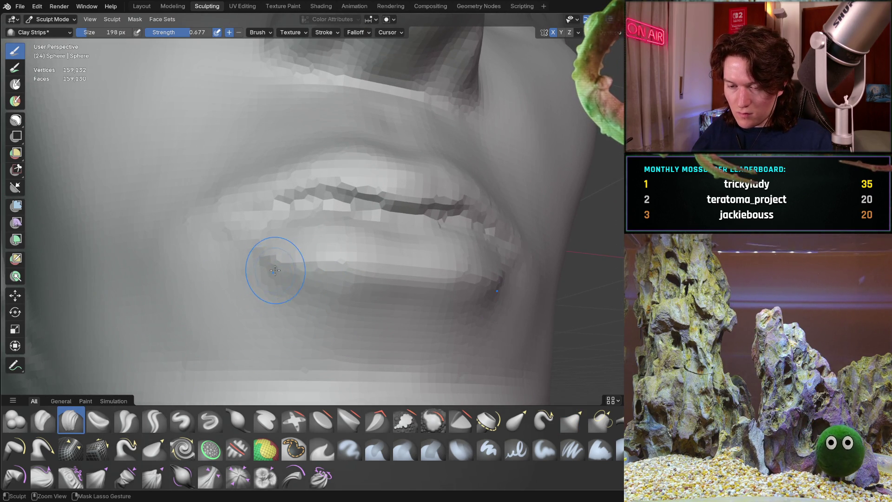
middle_click_drag(268, 257, 349, 306)
mouse_move(308, 286)
middle_mouse_down()
mouse_move(261, 278)
mouse_move(246, 316)
mouse_move(253, 329)
middle_mouse_up()
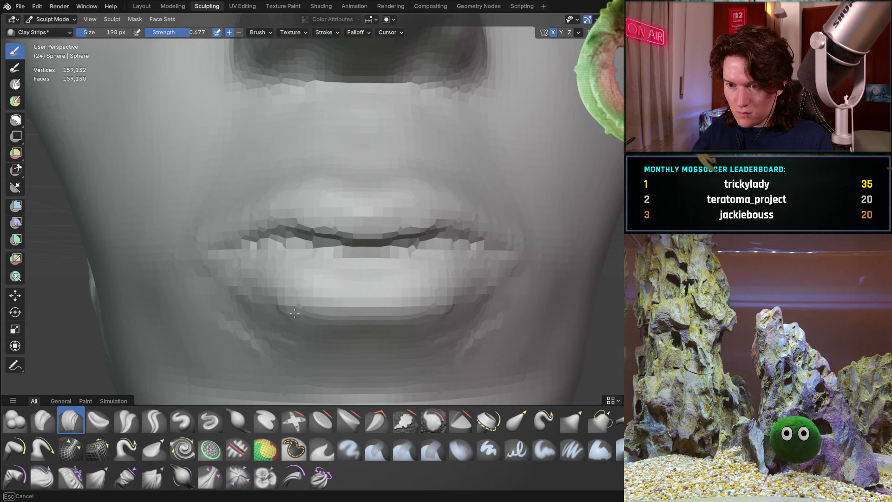
middle_click_drag(343, 322, 327, 285)
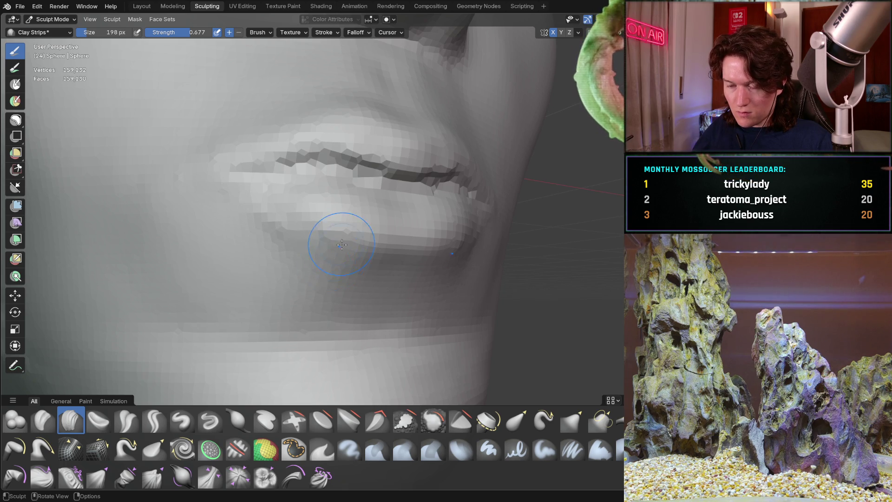
Keep refining the lips while orbiting between angled and frontal views of the face.
scroll(340, 251, "down", 5)
mouse_move(263, 278)
middle_mouse_down()
mouse_move(328, 268)
mouse_move(263, 218)
middle_mouse_up()
scroll(262, 218, "up", 3)
scroll(332, 215, "down", 5)
mouse_move(332, 215)
middle_mouse_down()
mouse_move(310, 219)
mouse_move(331, 222)
middle_mouse_up()
mouse_move(385, 197)
middle_mouse_down()
mouse_move(418, 159)
mouse_move(359, 201)
mouse_move(368, 199)
mouse_move(401, 239)
mouse_move(144, 60)
middle_mouse_up()
scroll(418, 160, "down", 3)
scroll(369, 200, "down", 3)
scroll(384, 189, "up", 5)
scroll(366, 240, "up", 2)
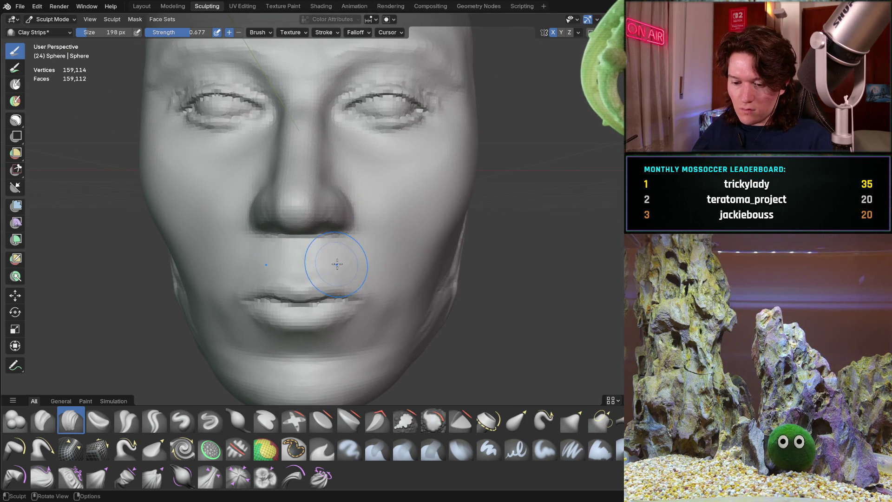
Set the Grab brush to 400 px and pull the right mouth corner outward.
key("f")
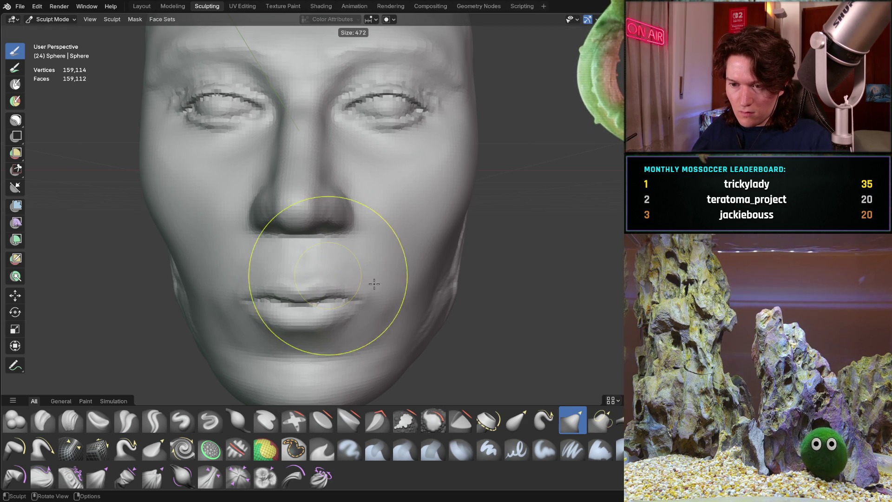
left_click(369, 304)
key("f")
left_click(315, 289)
left_click_drag(359, 298, 366, 296)
Shrink the Grab brush to 246 px and reframe the head in a three-quarter view.
mouse_move(370, 300)
middle_mouse_down()
mouse_move(349, 279)
mouse_move(352, 290)
mouse_move(292, 204)
mouse_move(254, 290)
middle_mouse_up()
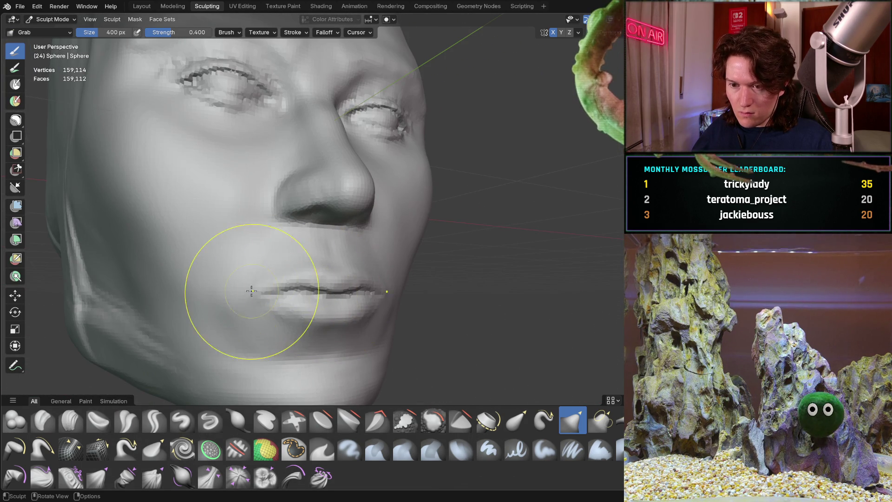
key("f")
left_click(214, 317)
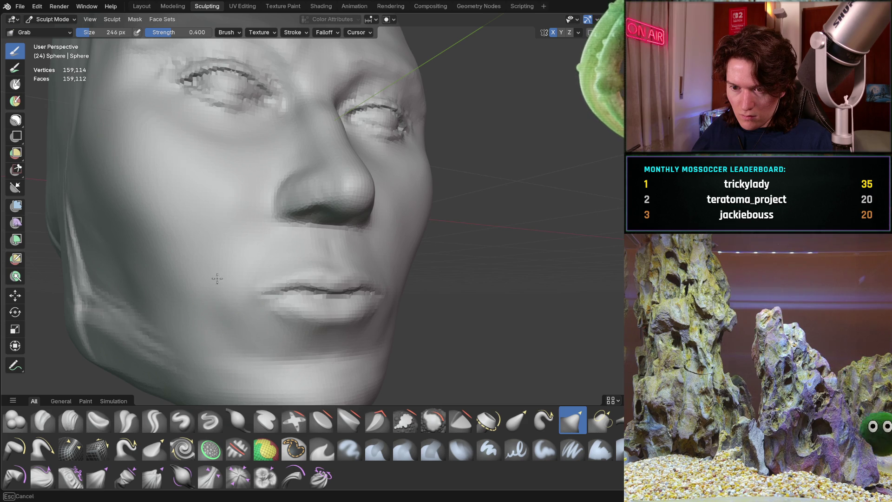
mouse_move(236, 287)
middle_mouse_down()
mouse_move(189, 259)
mouse_move(243, 288)
middle_mouse_up()
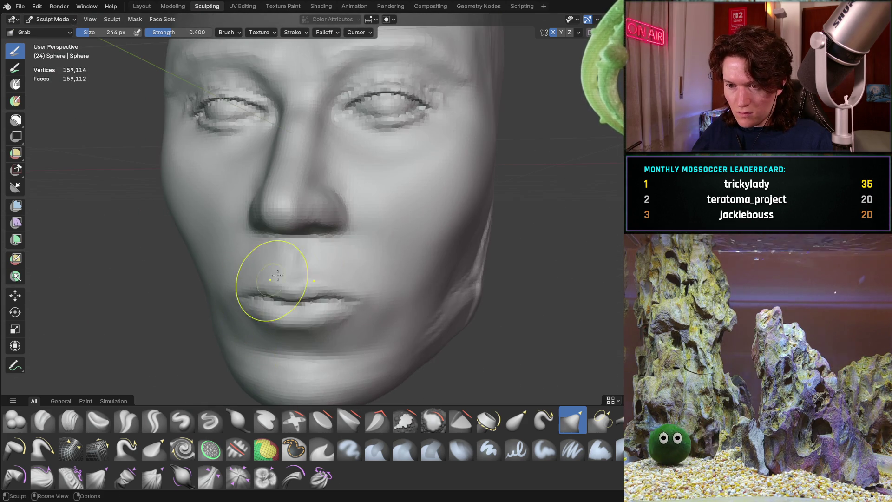
scroll(315, 270, "down", 5)
middle_click_drag(315, 270, 319, 265)
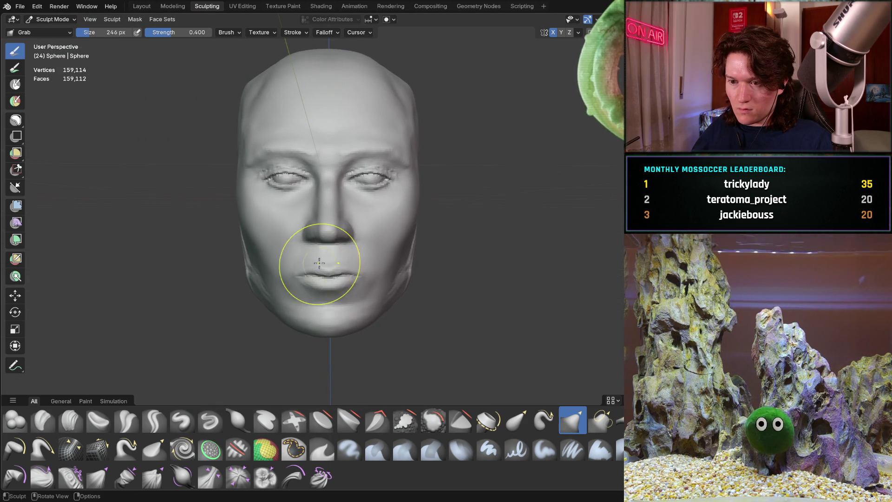
mouse_move(409, 207)
middle_mouse_down()
mouse_move(441, 204)
mouse_move(390, 196)
middle_mouse_up()
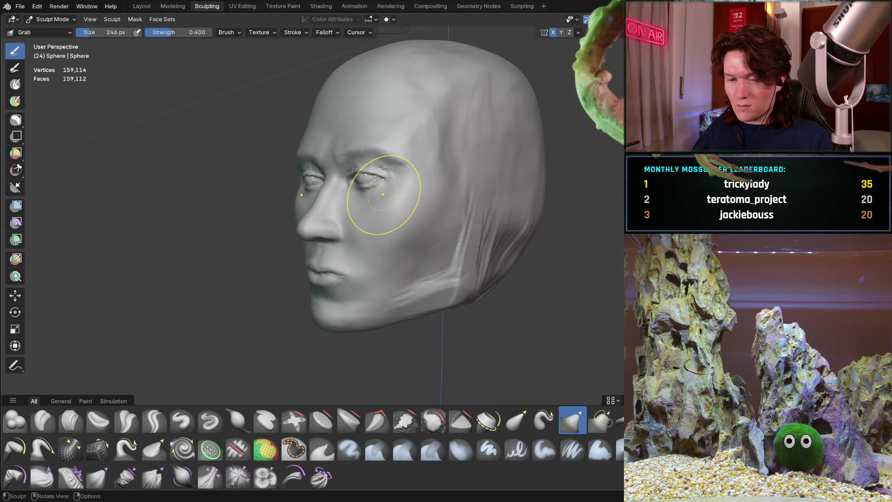
Zoom in on the eye from the profile and pull the eyelid crease into a cleaner fold.
middle_click_drag(391, 249, 272, 239)
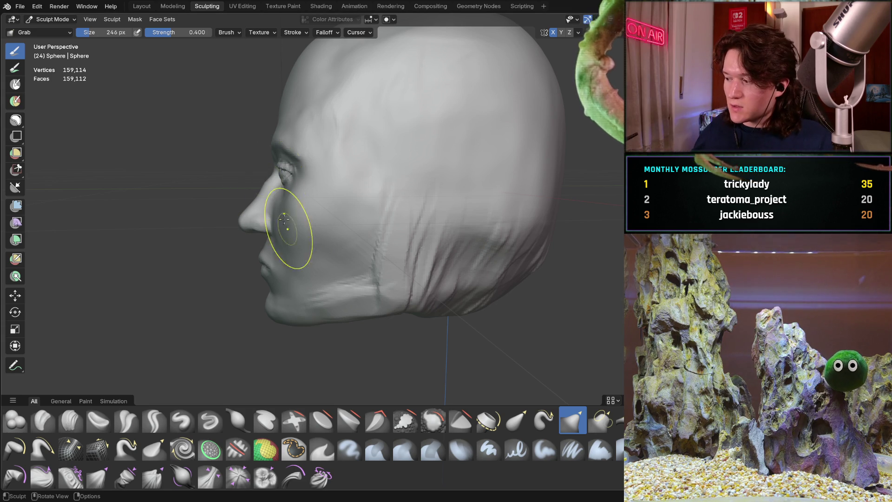
scroll(253, 221, "up", 8)
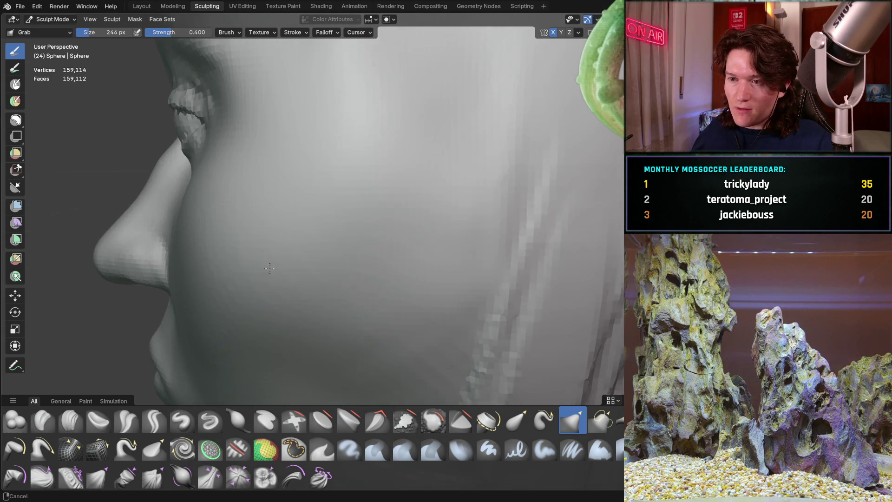
scroll(217, 198, "down", 3)
middle_click_drag(175, 219, 288, 239)
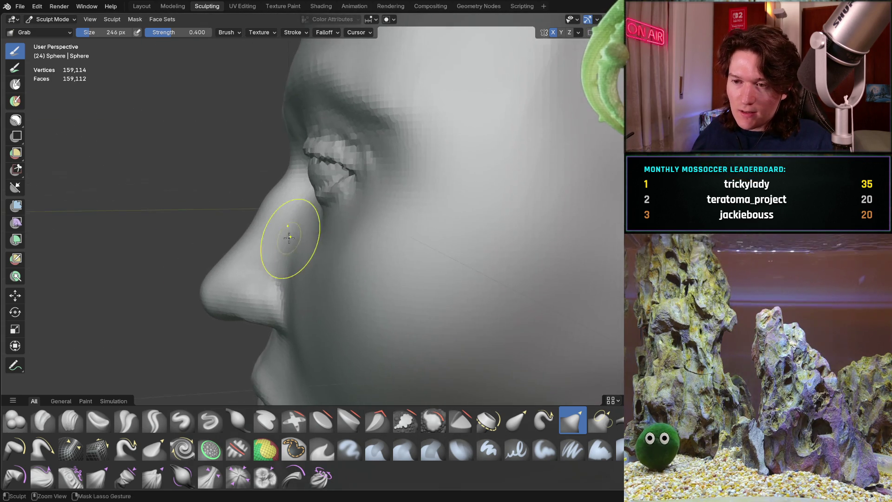
scroll(266, 185, "up", 4)
mouse_move(266, 184)
middle_mouse_down()
mouse_move(274, 183)
mouse_move(260, 237)
mouse_move(334, 199)
mouse_move(265, 270)
mouse_move(362, 252)
mouse_move(299, 249)
middle_mouse_up()
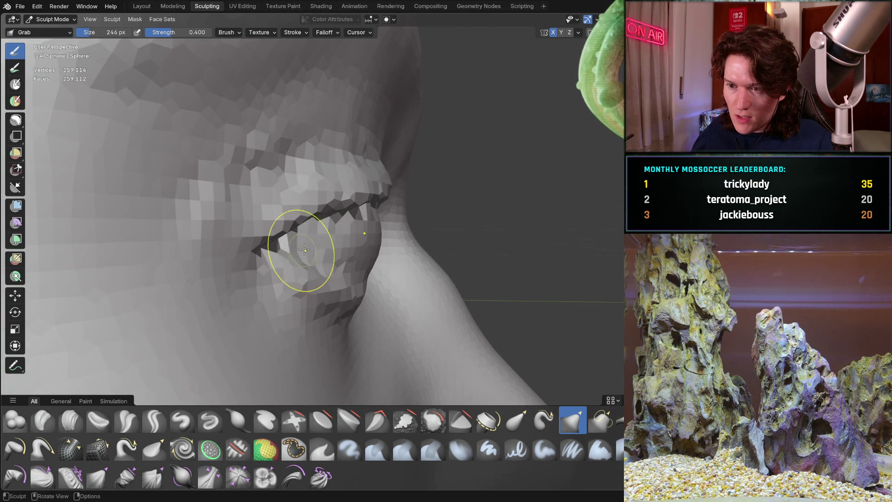
scroll(326, 215, "up", 3)
mouse_move(312, 113)
left_mouse_down()
mouse_move(315, 139)
mouse_move(347, 134)
left_mouse_up()
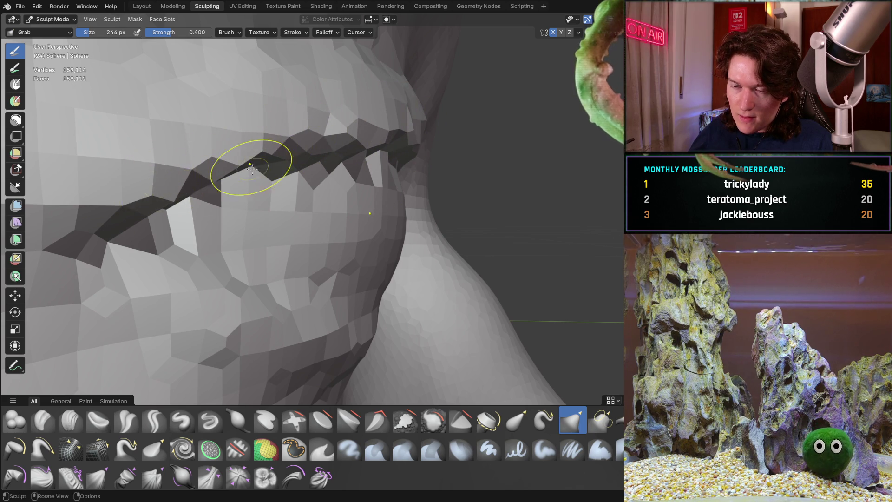
Orbit around the eye, nose and whole face to inspect the reshaped eyelid.
scroll(245, 169, "down", 3)
scroll(368, 143, "up", 3)
mouse_move(369, 144)
middle_mouse_down()
mouse_move(278, 154)
mouse_move(180, 189)
mouse_move(149, 144)
mouse_move(269, 184)
middle_mouse_up()
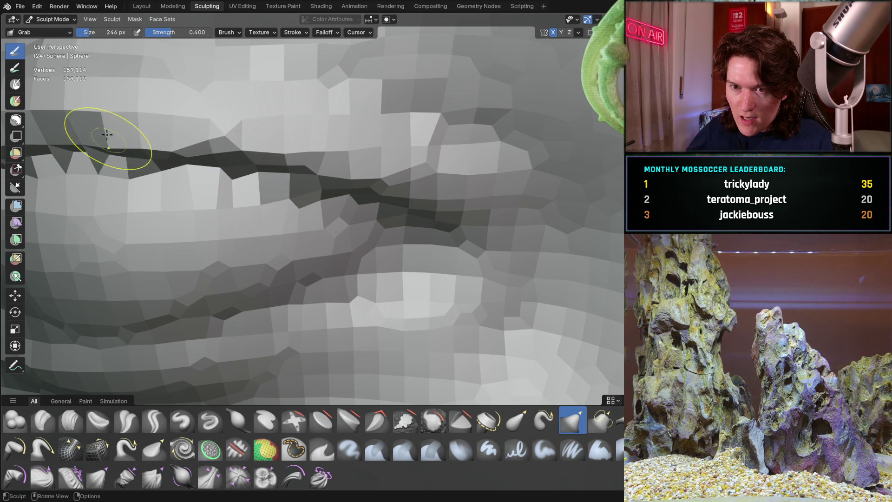
mouse_move(64, 141)
middle_mouse_down()
mouse_move(183, 149)
mouse_move(155, 170)
middle_mouse_up()
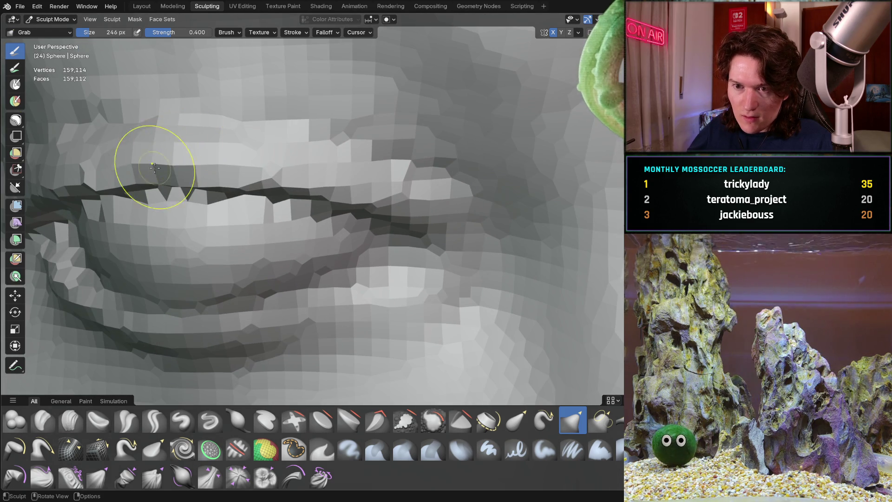
scroll(130, 169, "down", 5)
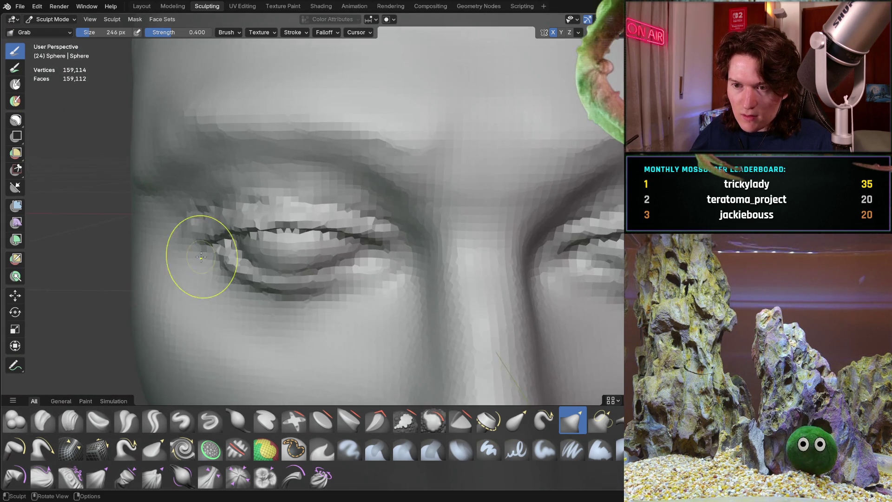
middle_click_drag(200, 195, 270, 218)
scroll(239, 169, "down", 6)
mouse_move(239, 169)
middle_mouse_down()
mouse_move(229, 213)
mouse_move(198, 222)
mouse_move(181, 214)
mouse_move(209, 219)
middle_mouse_up()
scroll(221, 201, "up", 2)
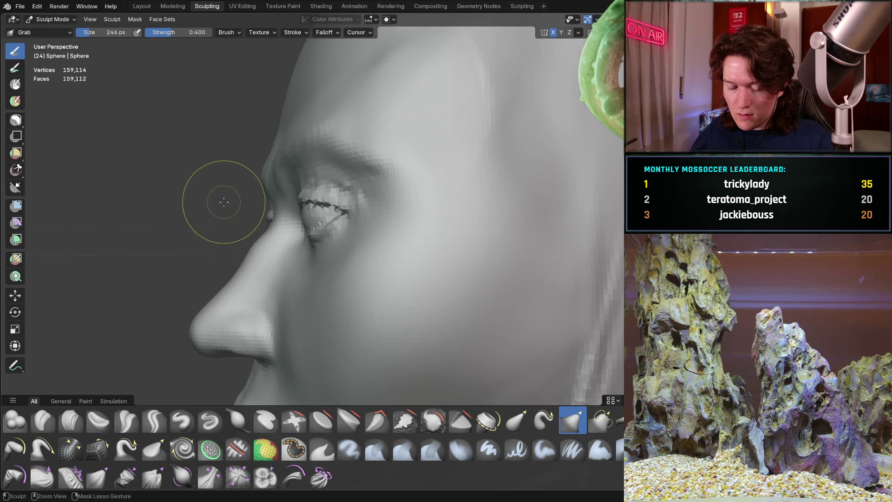
mouse_move(248, 245)
middle_mouse_down()
mouse_move(235, 203)
mouse_move(219, 200)
mouse_move(305, 210)
mouse_move(255, 228)
middle_mouse_up()
scroll(282, 201, "down", 4)
mouse_move(282, 201)
middle_mouse_down()
mouse_move(260, 233)
mouse_move(281, 222)
mouse_move(279, 209)
mouse_move(213, 193)
mouse_move(294, 204)
middle_mouse_up()
scroll(281, 222, "down", 4)
scroll(213, 193, "up", 3)
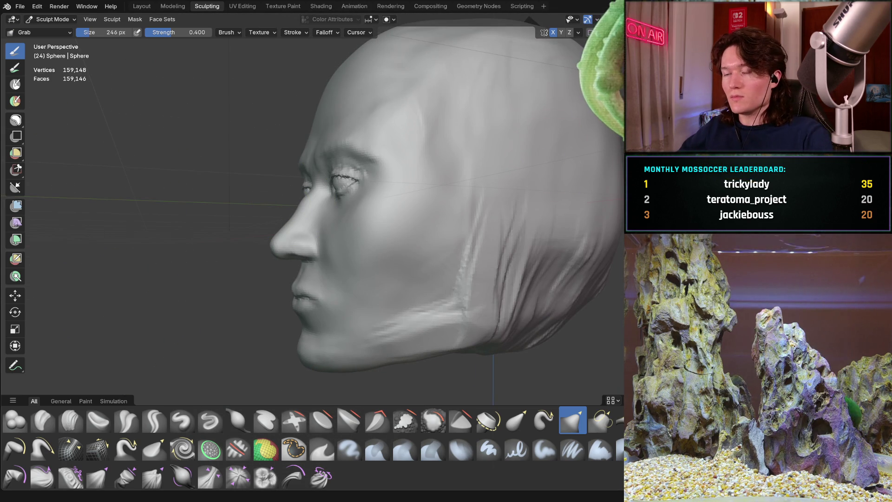
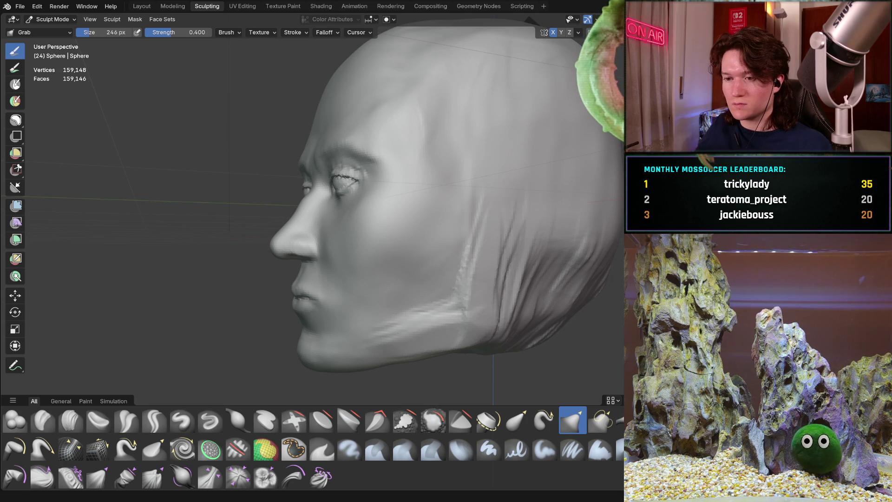
Orbit to a side view and enlarge the Grab brush to 326 px.
mouse_move(364, 236)
middle_mouse_down()
mouse_move(412, 245)
mouse_move(372, 244)
mouse_move(348, 258)
mouse_move(494, 241)
mouse_move(423, 247)
mouse_move(390, 223)
mouse_move(346, 220)
mouse_move(364, 225)
mouse_move(329, 249)
mouse_move(341, 248)
mouse_move(327, 249)
middle_mouse_up()
scroll(352, 218, "up", 2)
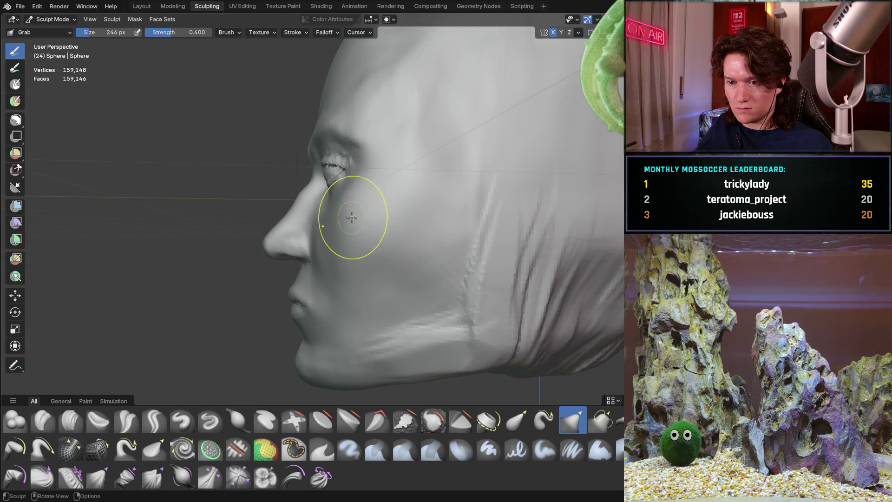
key("bracketright")
key("bracketright")
key("bracketright")
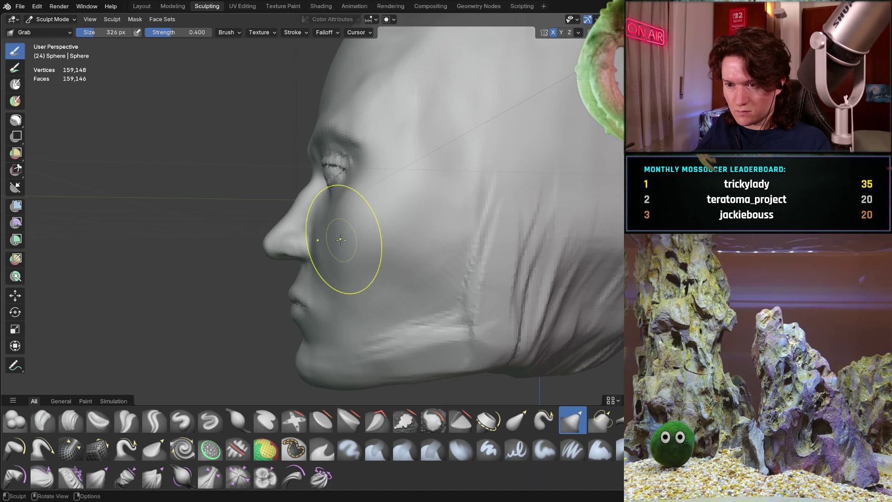
middle_click_drag(336, 255, 336, 255)
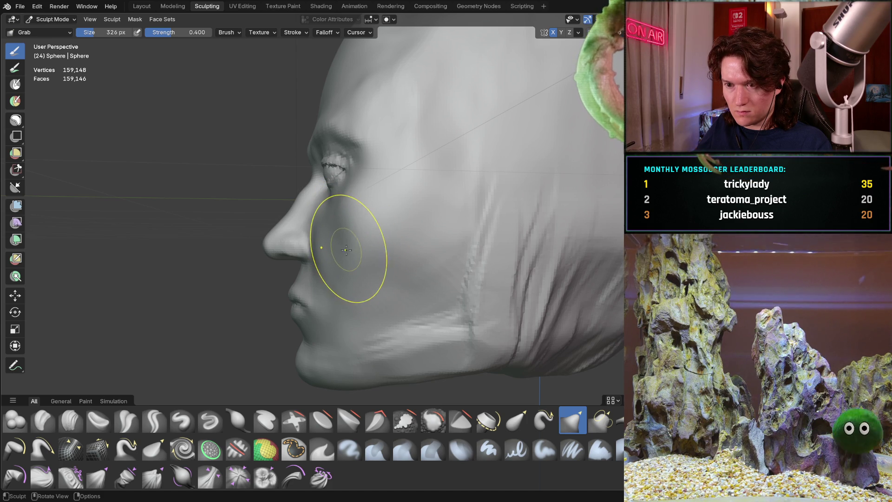
mouse_move(348, 259)
middle_mouse_down()
mouse_move(448, 239)
mouse_move(387, 245)
mouse_move(402, 264)
mouse_move(454, 239)
mouse_move(365, 240)
mouse_move(347, 230)
mouse_move(347, 248)
mouse_move(379, 259)
mouse_move(370, 249)
middle_mouse_up()
scroll(370, 249, "up", 3)
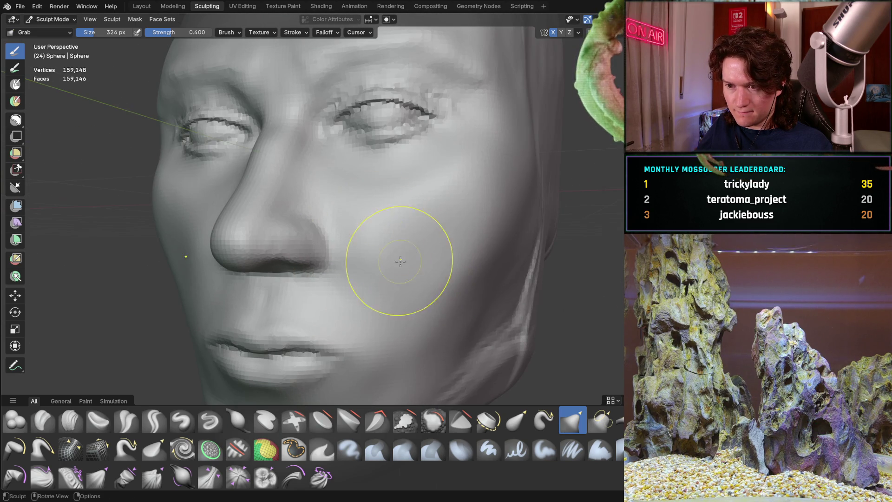
Pull the cheek beside the nose with the Grab brush, then turn the head forward.
mouse_move(457, 287)
middle_mouse_down()
mouse_move(381, 242)
mouse_move(406, 251)
mouse_move(378, 229)
mouse_move(411, 245)
mouse_move(473, 247)
middle_mouse_up()
mouse_move(469, 255)
middle_mouse_down()
mouse_move(475, 282)
mouse_move(514, 219)
mouse_move(478, 246)
middle_mouse_up()
left_click_drag(223, 294, 214, 288)
mouse_move(239, 298)
middle_mouse_down()
mouse_move(214, 294)
mouse_move(249, 259)
mouse_move(301, 256)
mouse_move(232, 256)
mouse_move(249, 233)
mouse_move(233, 253)
mouse_move(254, 273)
middle_mouse_up()
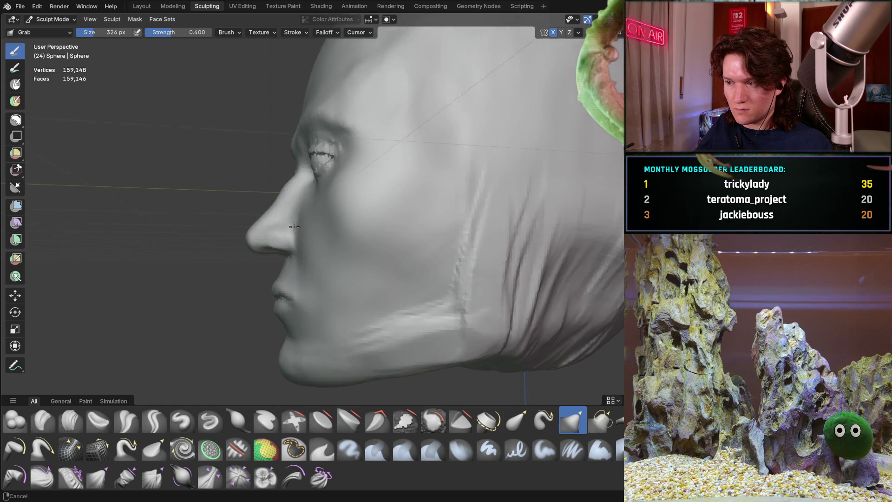
scroll(349, 230, "up", 3)
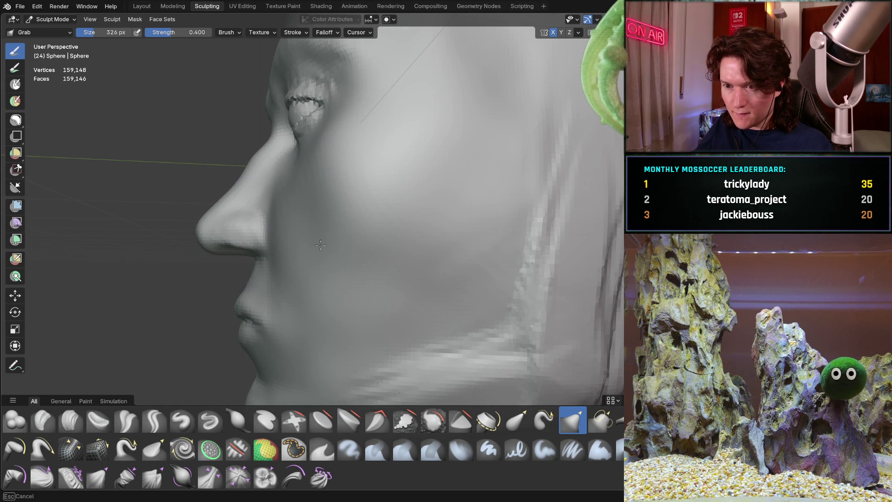
middle_click_drag(426, 233, 512, 194)
scroll(319, 255, "down", 2)
mouse_move(319, 256)
middle_mouse_down()
mouse_move(372, 255)
mouse_move(370, 241)
mouse_move(395, 251)
mouse_move(387, 260)
mouse_move(428, 249)
middle_mouse_up()
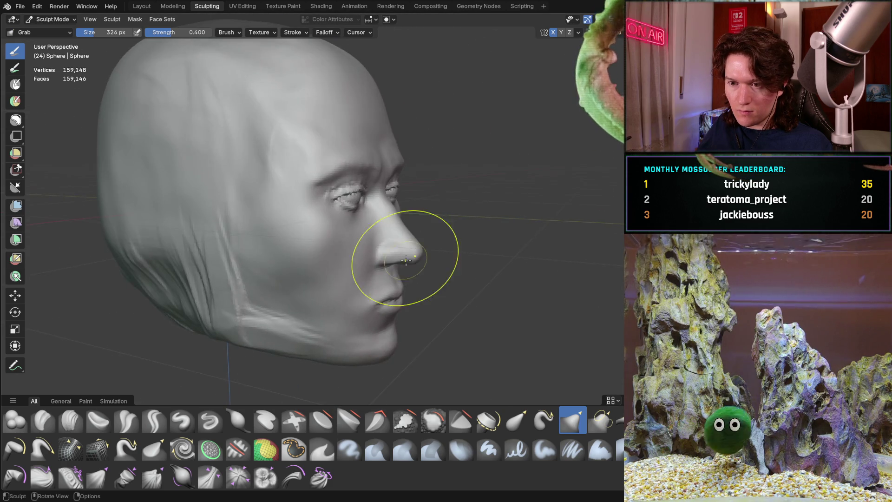
scroll(372, 237, "up", 5)
Orbit and zoom to review the reshaped cheek from frontal and three-quarter views.
mouse_move(315, 222)
middle_mouse_down()
mouse_move(237, 223)
mouse_move(213, 207)
middle_mouse_up()
scroll(211, 203, "up", 3)
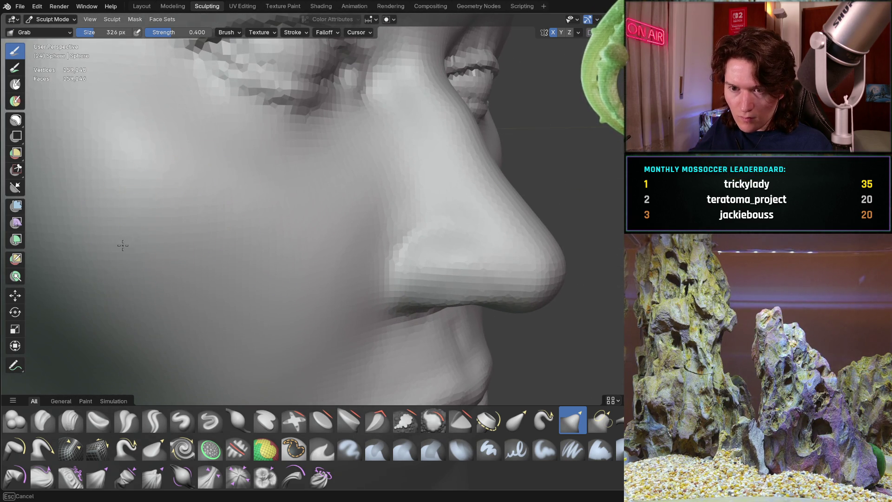
mouse_move(124, 167)
middle_mouse_down()
mouse_move(179, 155)
mouse_move(199, 217)
mouse_move(199, 200)
middle_mouse_up()
scroll(179, 155, "down", 5)
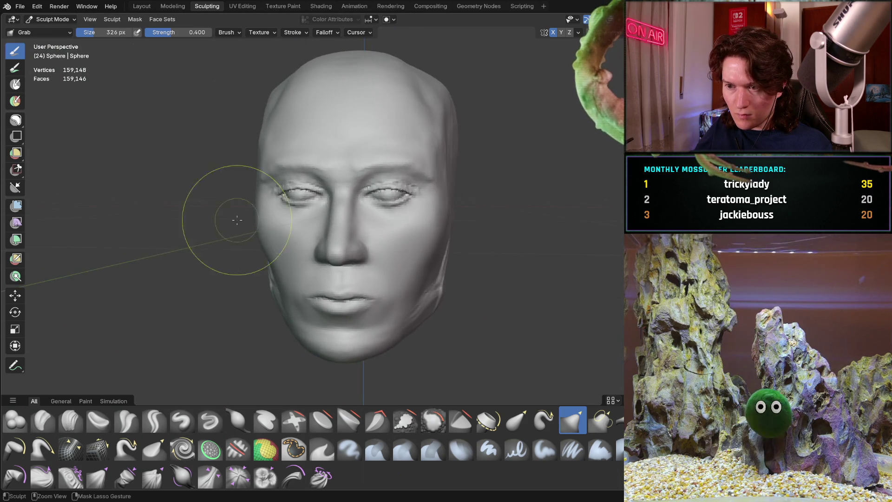
scroll(198, 199, "up", 4)
mouse_move(329, 164)
middle_mouse_down()
mouse_move(169, 210)
mouse_move(331, 184)
middle_mouse_up()
scroll(411, 211, "up", 2)
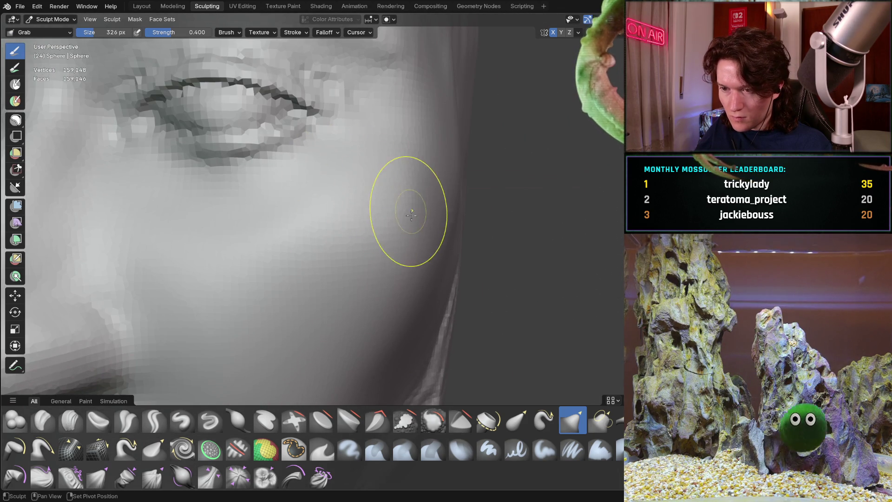
mouse_move(384, 234)
middle_mouse_down()
mouse_move(385, 180)
mouse_move(351, 233)
mouse_move(374, 182)
mouse_move(309, 181)
middle_mouse_up()
scroll(350, 233, "down", 4)
scroll(361, 207, "down", 4)
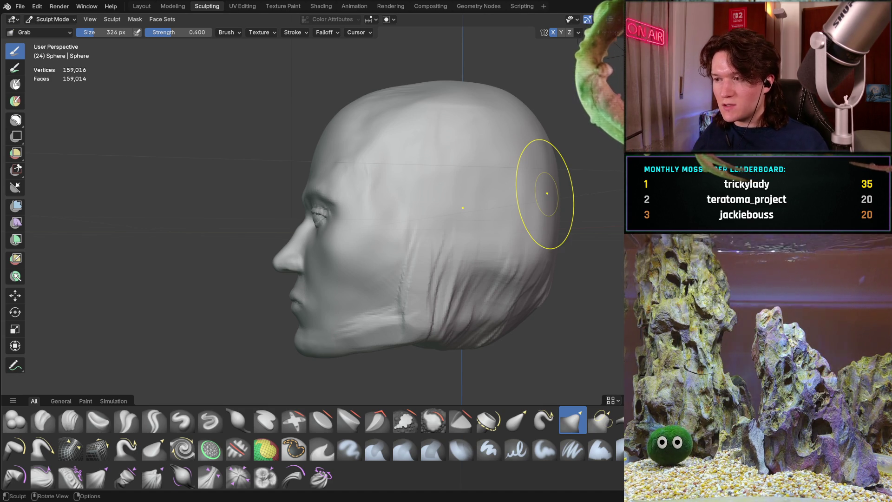
Set the Grab brush to 420 px and pull the eye area into shape.
middle_click_drag(418, 255, 423, 250)
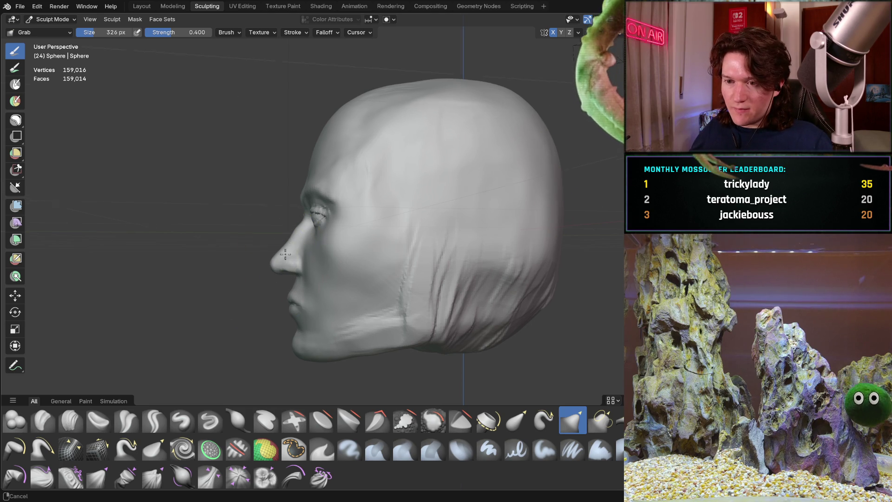
scroll(326, 195, "up", 4)
scroll(314, 194, "up", 4)
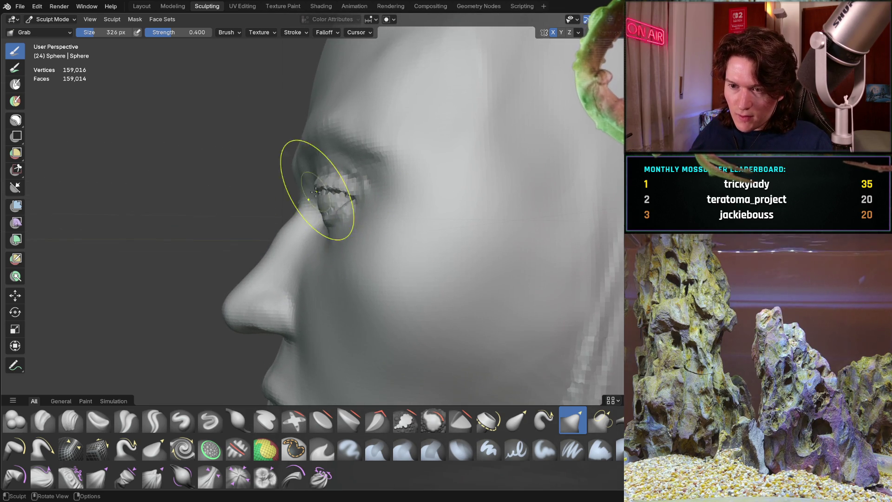
key("f")
left_click(341, 212)
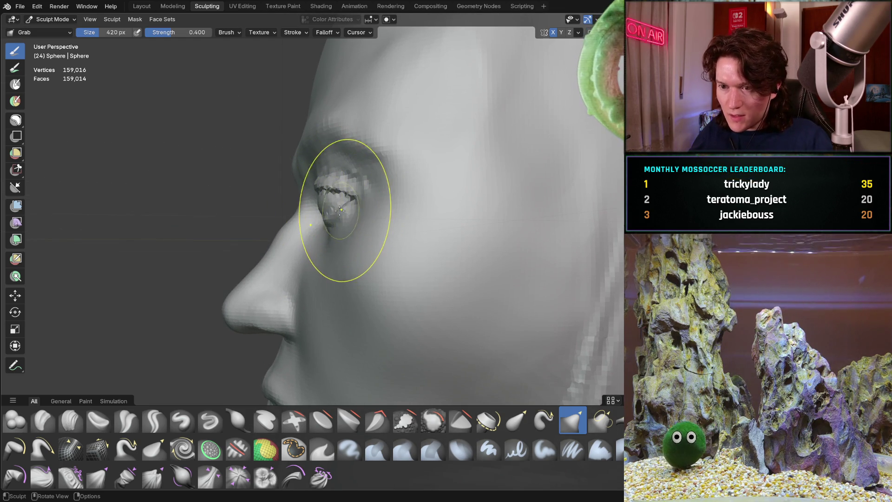
left_click_drag(341, 212, 332, 209)
Orbit to see both eyes from the front and pick Lasso Mask from the mask tools.
middle_click_drag(333, 209, 272, 298)
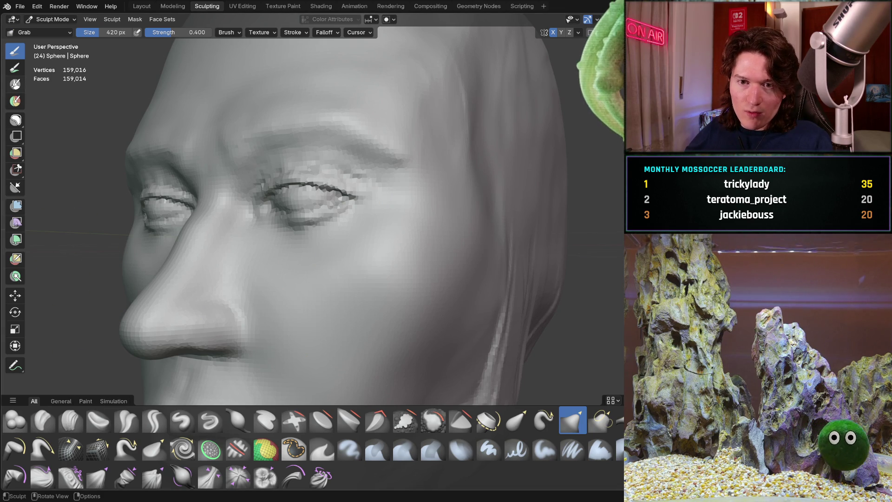
middle_click_drag(265, 177, 326, 179)
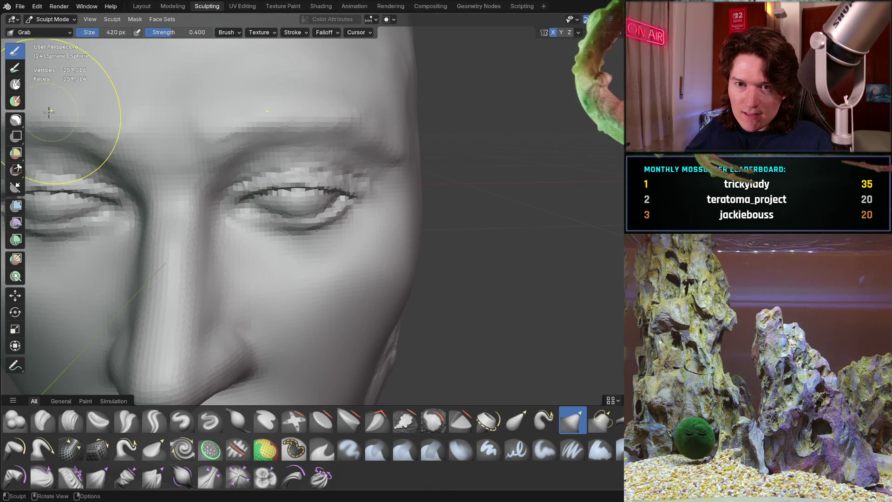
left_click_drag(16, 120, 67, 139)
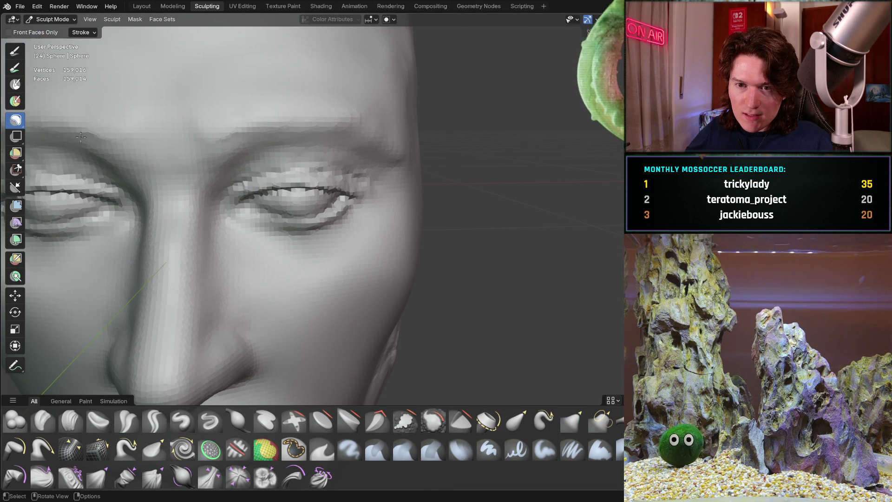
Lasso-mask the region around the upper eyelid.
scroll(298, 204, "up", 4)
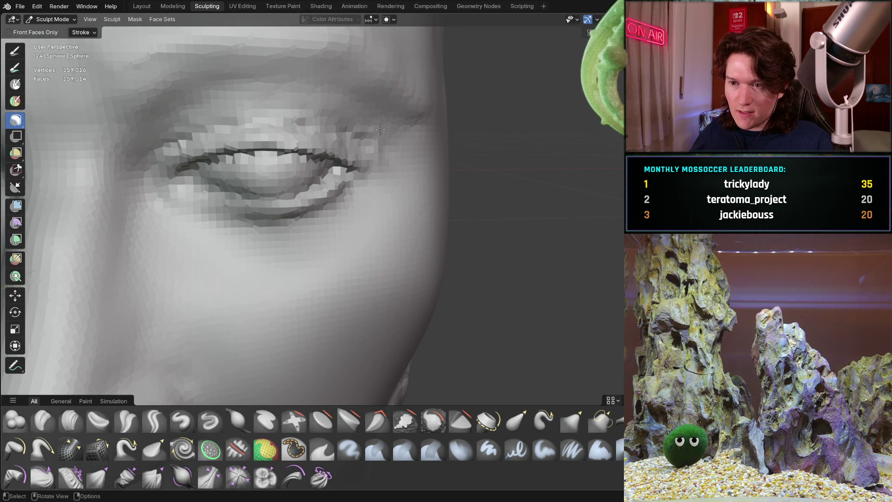
mouse_move(361, 135)
left_mouse_down()
mouse_move(305, 115)
mouse_move(234, 116)
mouse_move(164, 139)
mouse_move(145, 179)
mouse_move(185, 225)
mouse_move(297, 247)
mouse_move(376, 212)
left_mouse_up()
left_click_drag(381, 158, 374, 140)
middle_click_drag(319, 166, 275, 231)
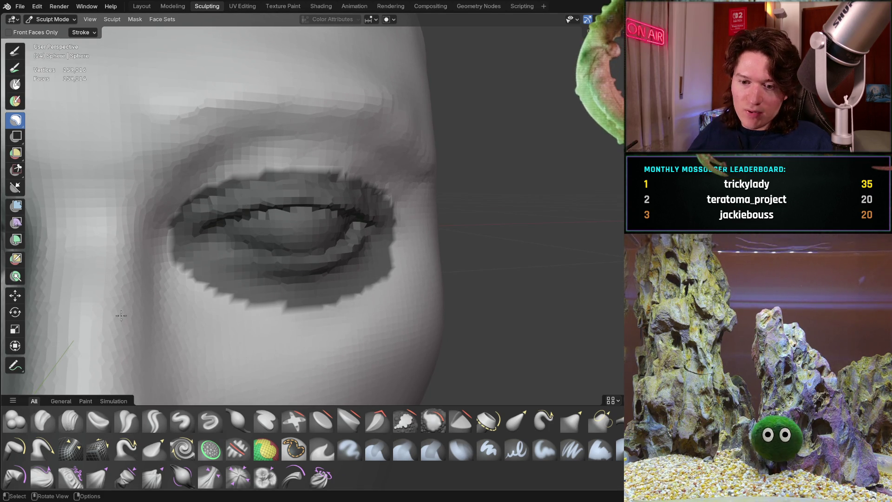
Switch to the Mask brush at 158 px and paint mask around both eye corners.
left_click(294, 448)
key("f")
left_click(260, 244)
left_click_drag(225, 193, 232, 203)
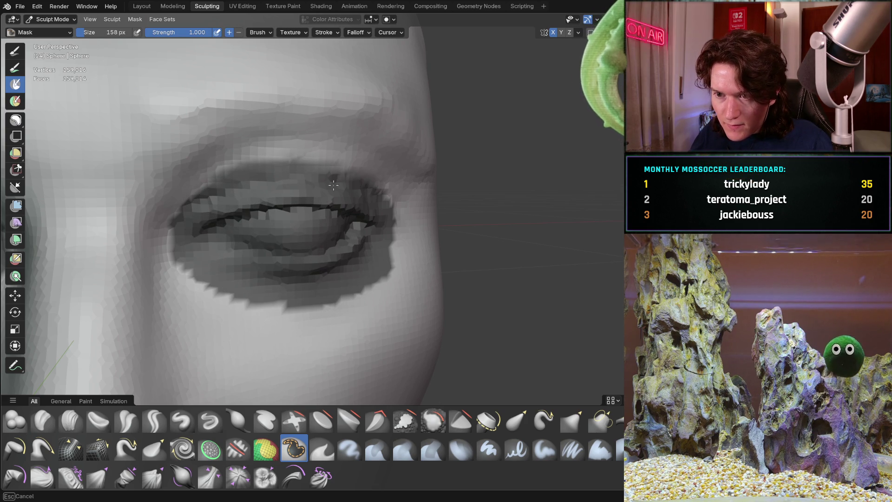
mouse_move(385, 246)
left_mouse_down()
mouse_move(395, 251)
mouse_move(369, 233)
mouse_move(395, 209)
mouse_move(355, 187)
mouse_move(302, 168)
mouse_move(255, 182)
left_mouse_up()
left_click_drag(189, 232, 168, 251)
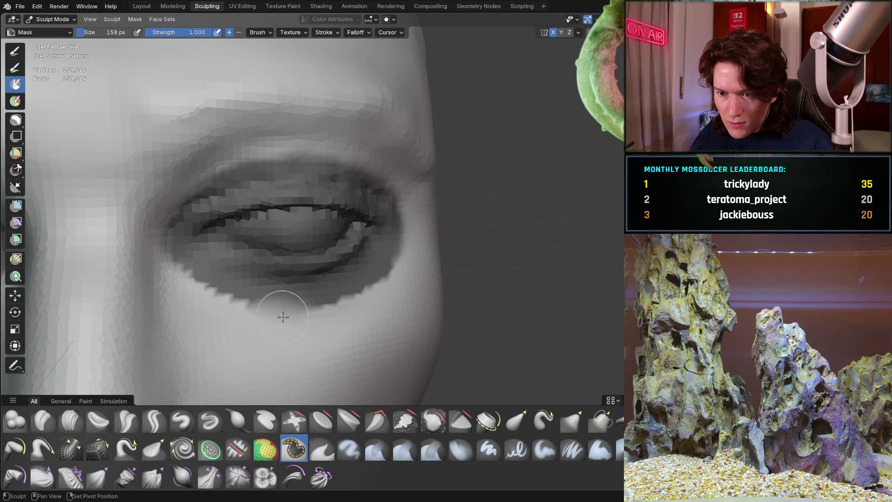
mouse_move(160, 253)
left_mouse_down()
mouse_move(161, 209)
mouse_move(213, 160)
mouse_move(286, 140)
mouse_move(397, 176)
left_mouse_up()
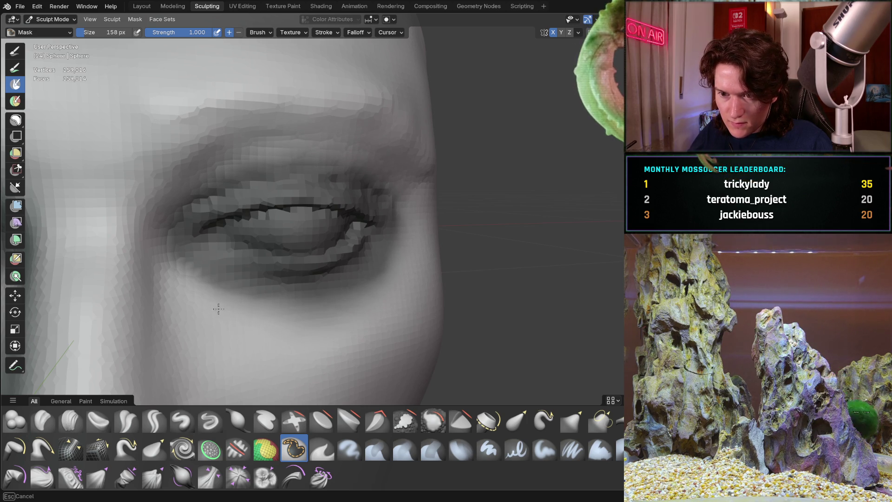
mouse_move(155, 263)
left_mouse_down()
mouse_move(367, 135)
mouse_move(405, 265)
left_mouse_up()
mouse_move(389, 260)
middle_mouse_down()
mouse_move(179, 237)
mouse_move(258, 229)
middle_mouse_up()
left_click(15, 295)
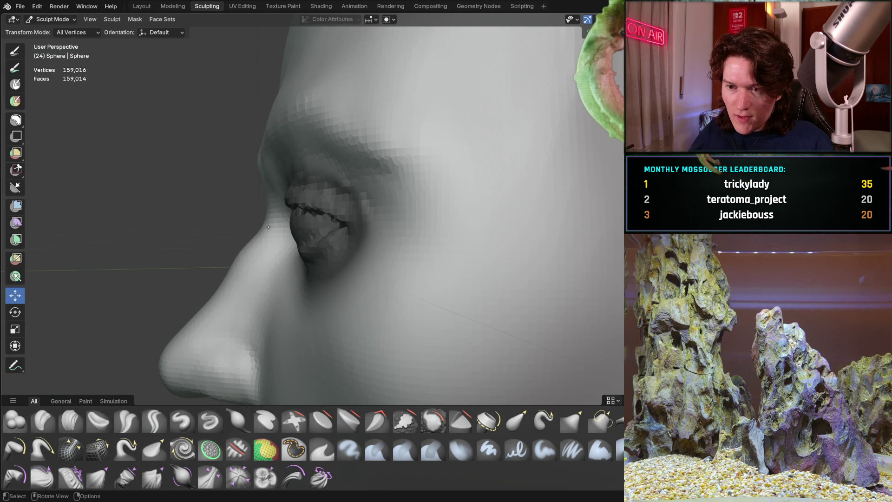
Move the masked eye region, constraining the second move to the Y axis.
left_click_drag(312, 221, 320, 224)
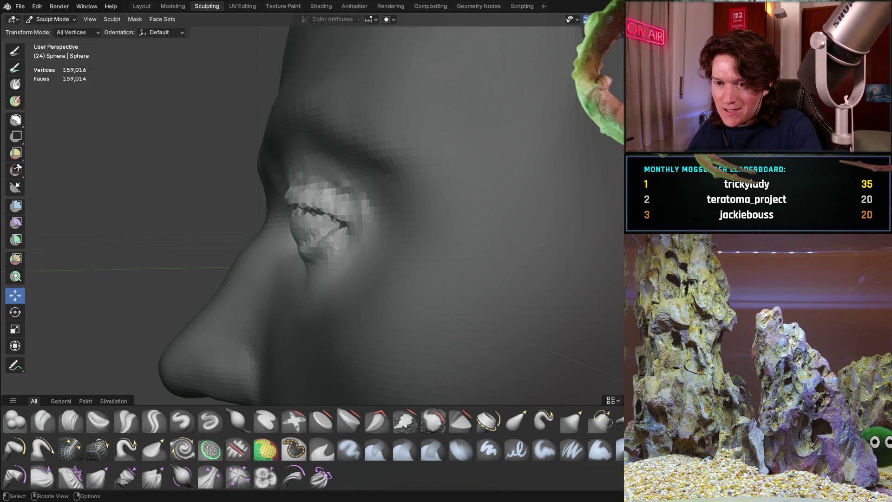
left_click_drag(352, 219, 359, 221)
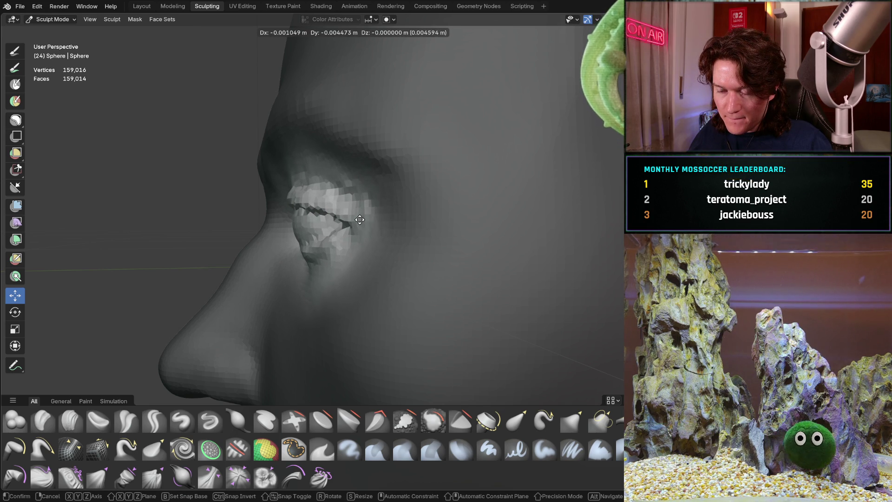
left_click_drag(362, 219, 363, 219)
mouse_move(363, 218)
middle_mouse_down()
mouse_move(402, 206)
mouse_move(318, 206)
middle_mouse_up()
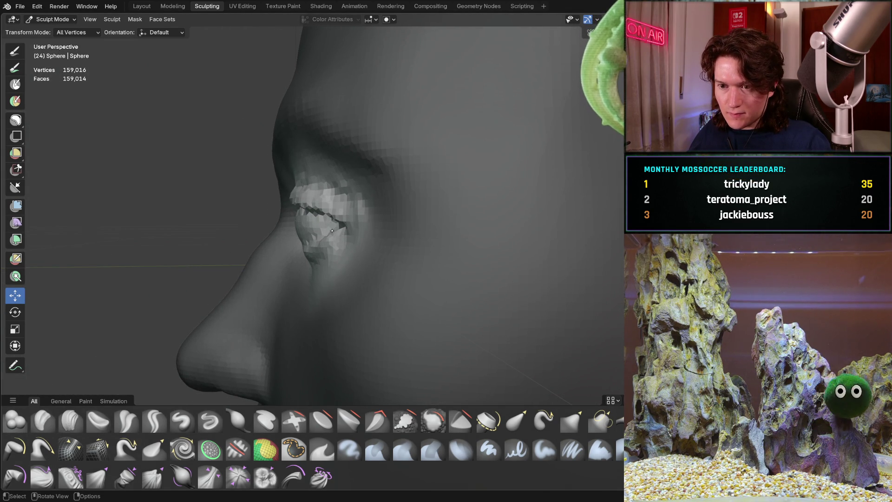
left_click_drag(329, 237, 337, 240)
key("x")
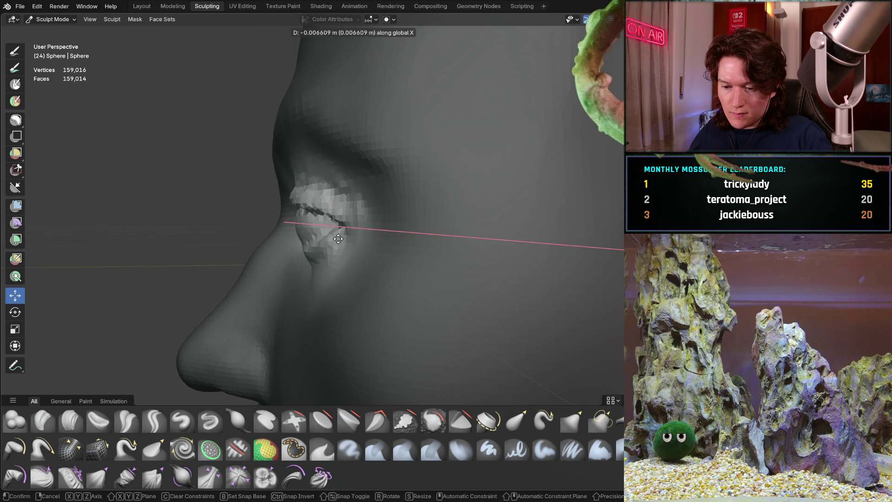
key("y")
left_click_drag(338, 238, 343, 235)
mouse_move(343, 235)
middle_mouse_down()
mouse_move(325, 223)
mouse_move(343, 206)
mouse_move(275, 220)
middle_mouse_up()
Orbit around both side profiles of the head, then clear the mask with Alt+M.
scroll(343, 206, "down", 5)
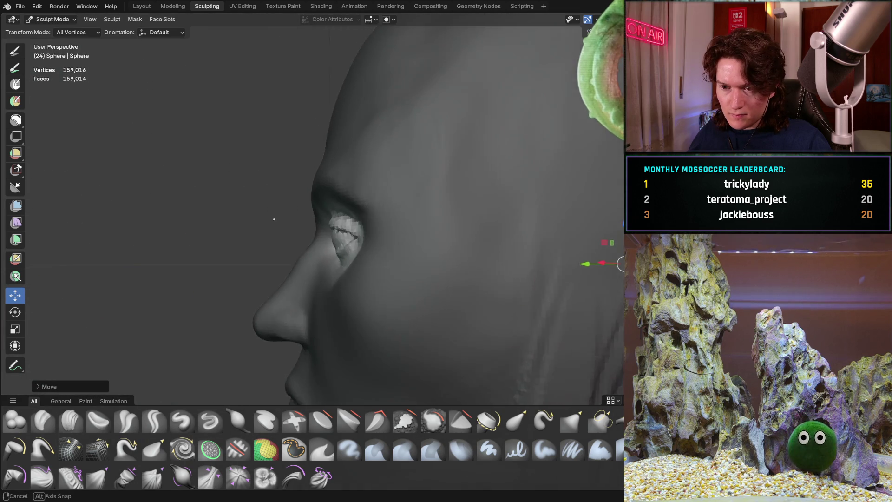
scroll(276, 221, "down", 5)
mouse_move(241, 280)
middle_mouse_down()
mouse_move(247, 269)
mouse_move(252, 279)
mouse_move(291, 215)
mouse_move(384, 228)
mouse_move(398, 219)
mouse_move(398, 229)
mouse_move(295, 224)
mouse_move(407, 207)
mouse_move(344, 218)
mouse_move(451, 237)
middle_mouse_up()
scroll(255, 269, "up", 2)
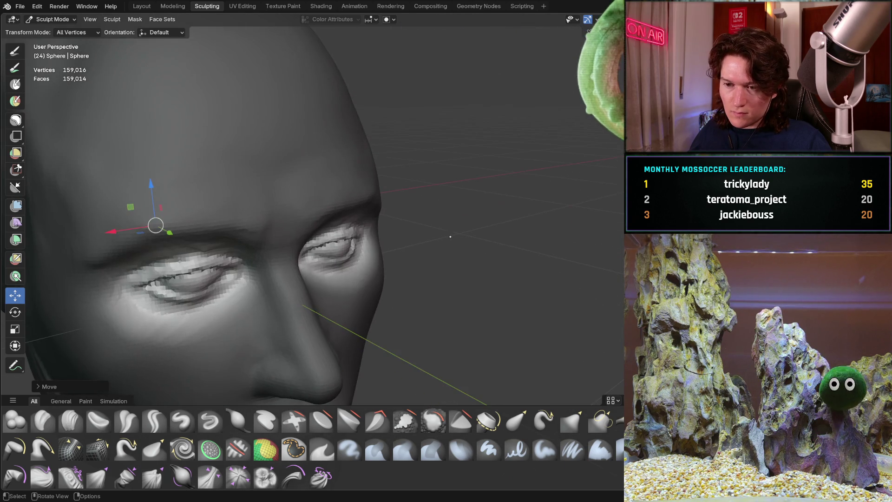
mouse_move(326, 277)
middle_mouse_down()
mouse_move(375, 254)
mouse_move(271, 245)
mouse_move(281, 259)
mouse_move(340, 265)
middle_mouse_up()
mouse_move(329, 279)
middle_mouse_down()
mouse_move(266, 255)
mouse_move(275, 242)
mouse_move(186, 327)
mouse_move(235, 277)
mouse_move(243, 280)
mouse_move(270, 241)
middle_mouse_up()
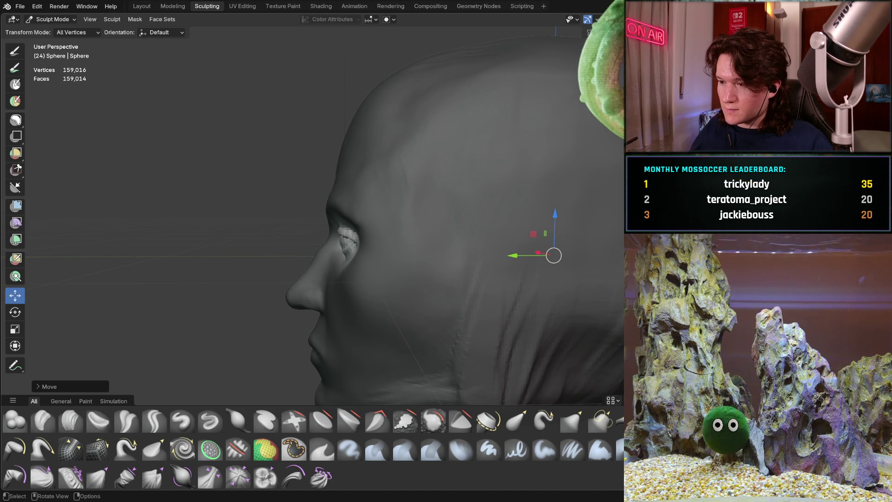
mouse_move(279, 242)
middle_mouse_down()
mouse_move(450, 241)
mouse_move(488, 255)
mouse_move(177, 289)
mouse_move(183, 284)
middle_mouse_up()
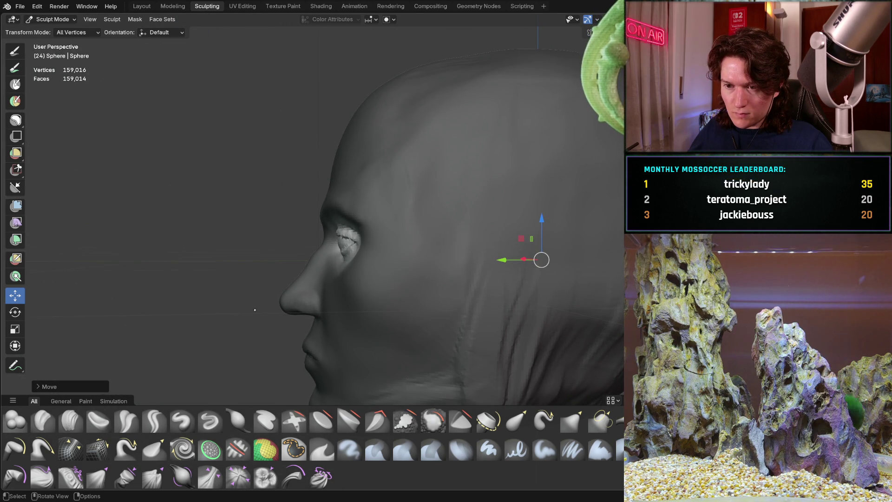
scroll(253, 310, "up", 2)
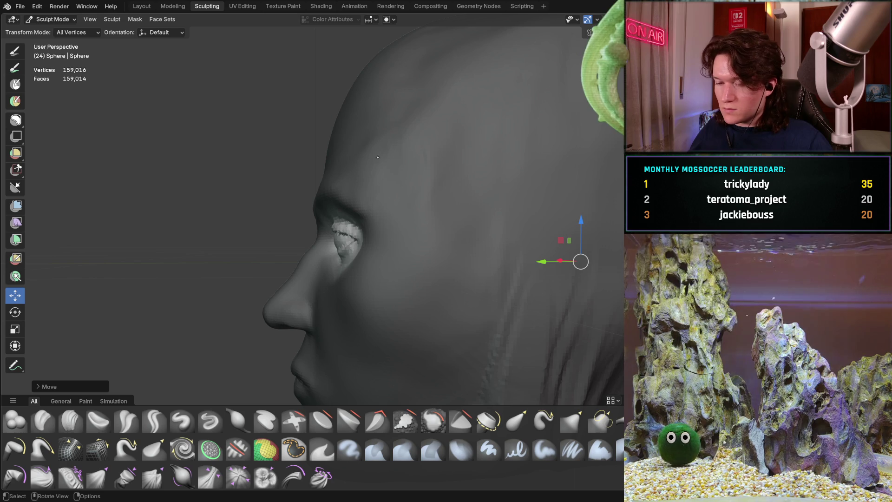
mouse_move(369, 274)
middle_mouse_down()
mouse_move(359, 271)
mouse_move(366, 263)
mouse_move(352, 248)
mouse_move(371, 234)
middle_mouse_up()
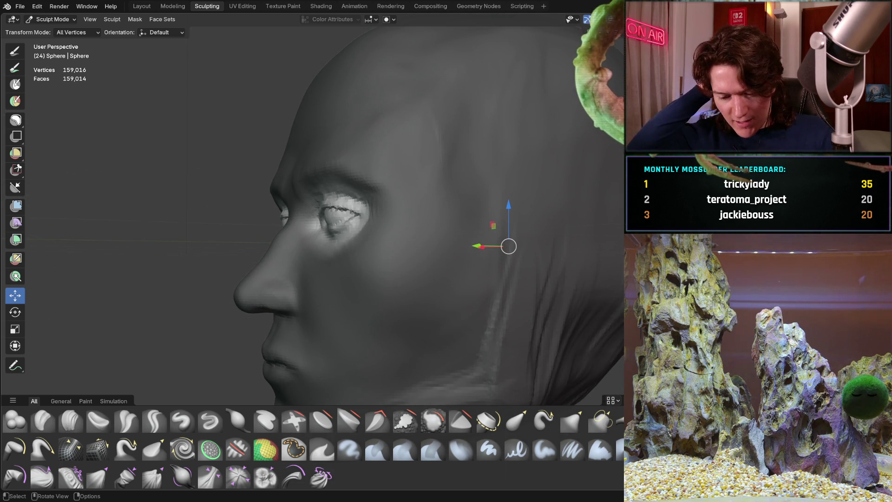
key("alt+m")
mouse_move(263, 201)
middle_mouse_down()
mouse_move(267, 297)
mouse_move(341, 321)
mouse_move(235, 299)
mouse_move(299, 297)
mouse_move(279, 293)
mouse_move(306, 326)
middle_mouse_up()
Select the Grab brush with G and enlarge it to 334 px.
key("g")
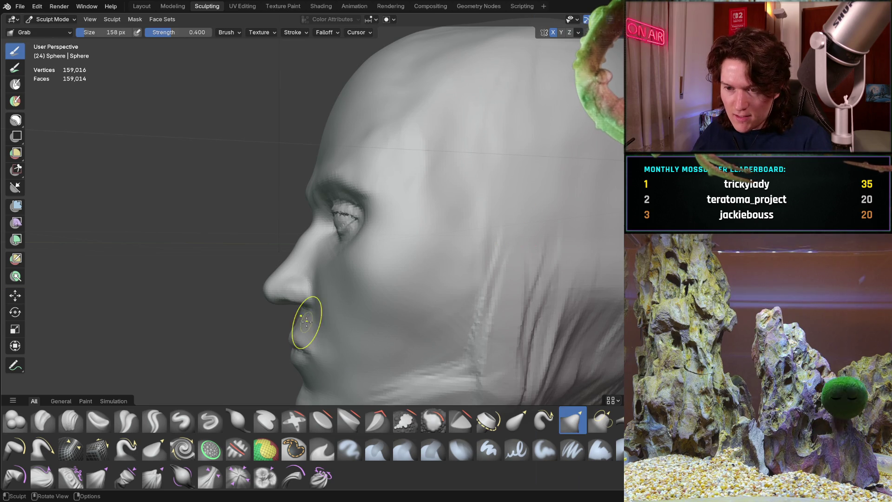
key("f")
left_click(361, 270)
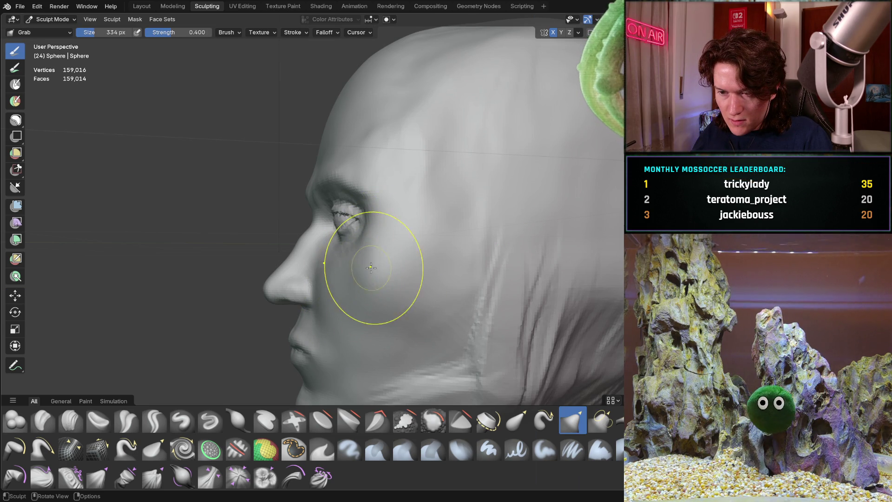
mouse_move(370, 246)
middle_mouse_down()
mouse_move(472, 253)
mouse_move(494, 245)
mouse_move(266, 262)
middle_mouse_up()
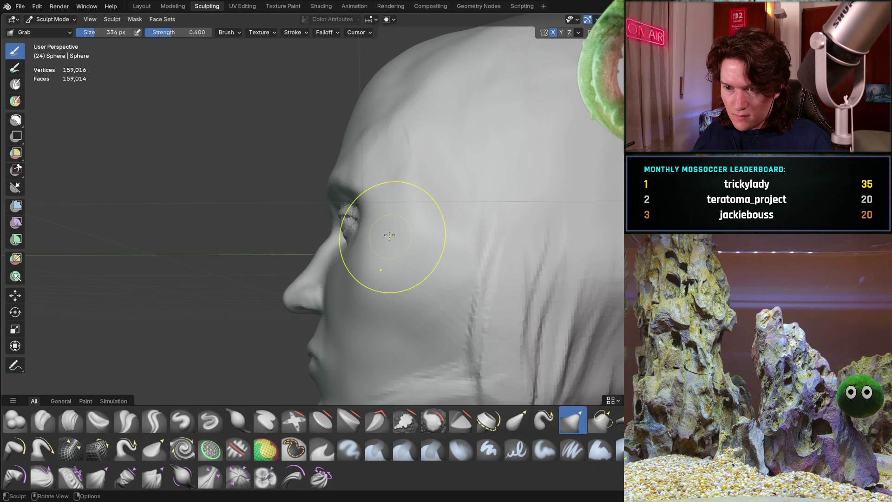
mouse_move(377, 307)
middle_mouse_down()
mouse_move(378, 282)
mouse_move(403, 252)
mouse_move(383, 251)
middle_mouse_up()
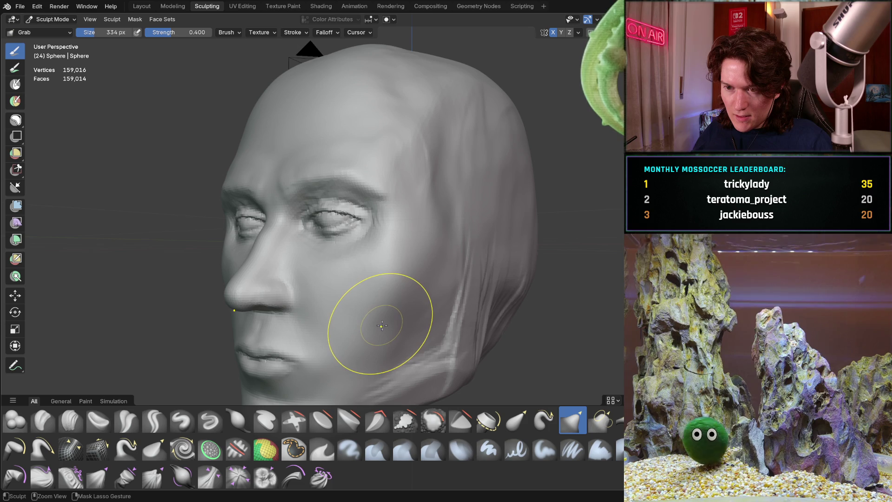
Invert the sculpt mask with Ctrl+I and back again to protect the eyes.
key("ctrl+i")
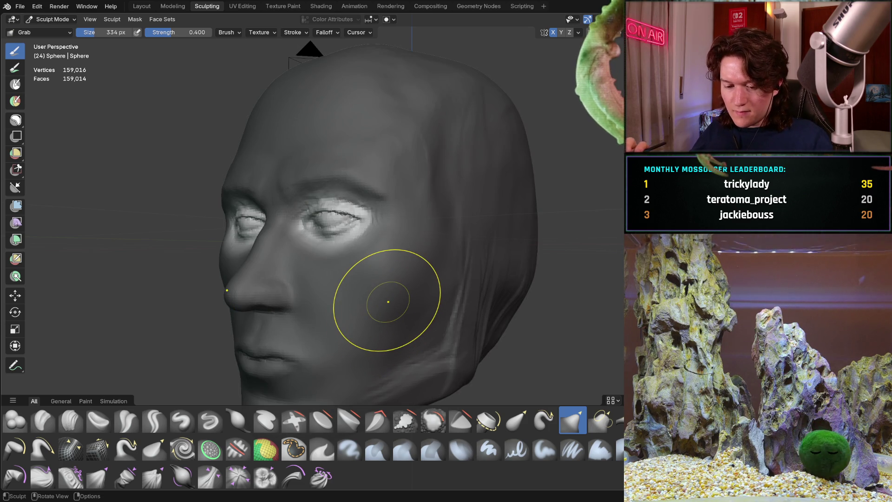
key("ctrl+i")
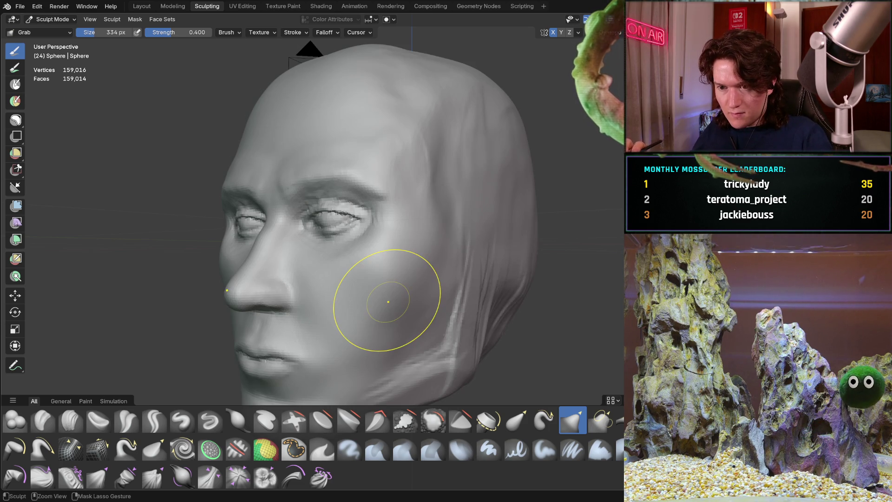
mouse_move(357, 276)
middle_mouse_down()
mouse_move(316, 279)
mouse_move(423, 298)
mouse_move(337, 293)
mouse_move(344, 302)
mouse_move(372, 220)
middle_mouse_up()
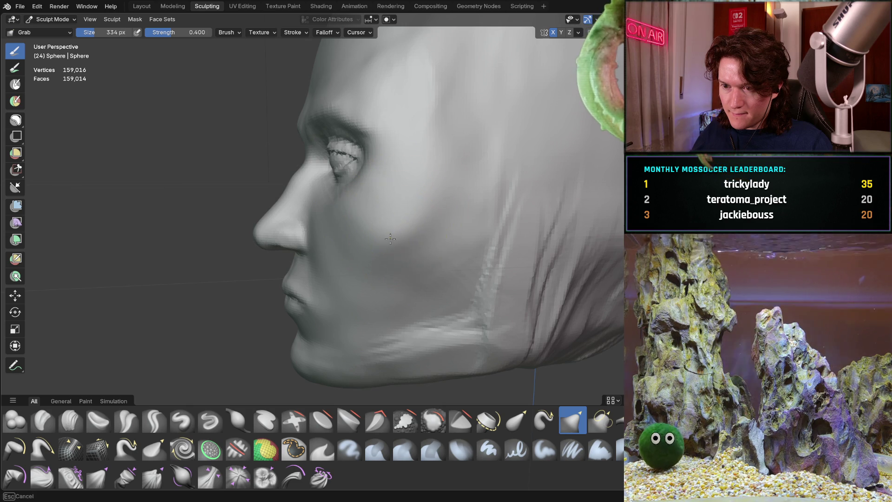
middle_click_drag(369, 230, 369, 253)
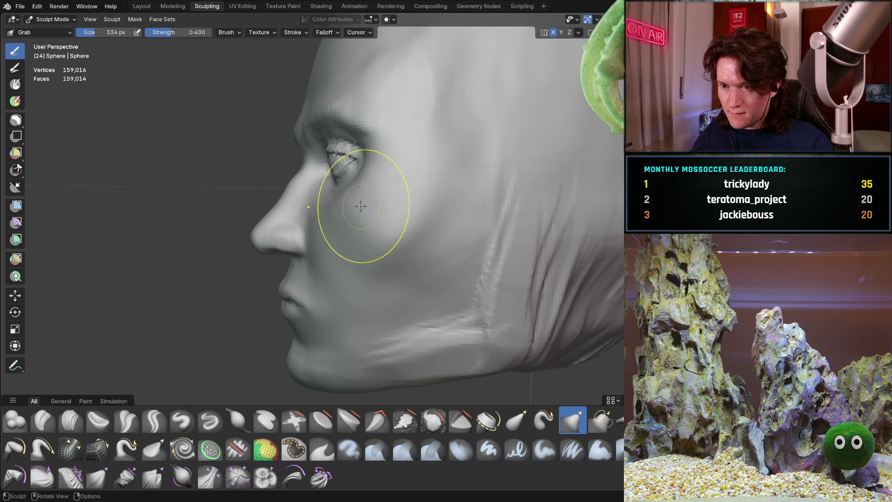
mouse_move(406, 228)
middle_mouse_down()
mouse_move(460, 232)
mouse_move(478, 245)
middle_mouse_up()
mouse_move(425, 233)
middle_mouse_down()
mouse_move(342, 233)
mouse_move(398, 218)
middle_mouse_up()
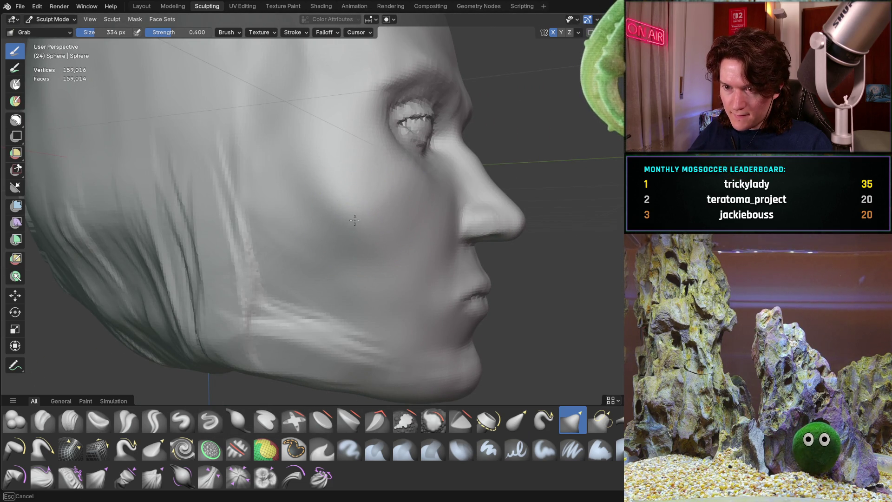
mouse_move(322, 158)
middle_mouse_down()
mouse_move(348, 186)
mouse_move(270, 214)
mouse_move(273, 201)
mouse_move(305, 209)
mouse_move(314, 245)
mouse_move(359, 156)
mouse_move(293, 232)
mouse_move(264, 193)
mouse_move(288, 230)
middle_mouse_up()
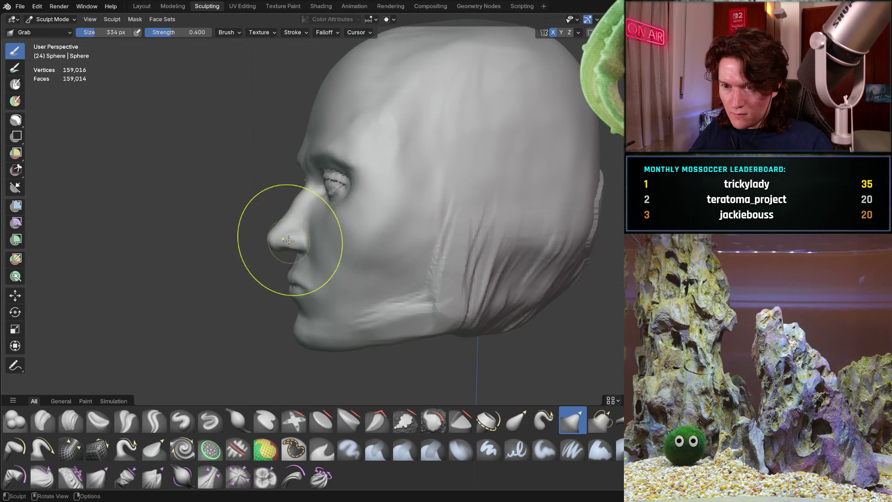
Orbit and zoom around the head to inspect the brow and side profiles.
scroll(358, 211, "up", 6)
scroll(358, 211, "down", 5)
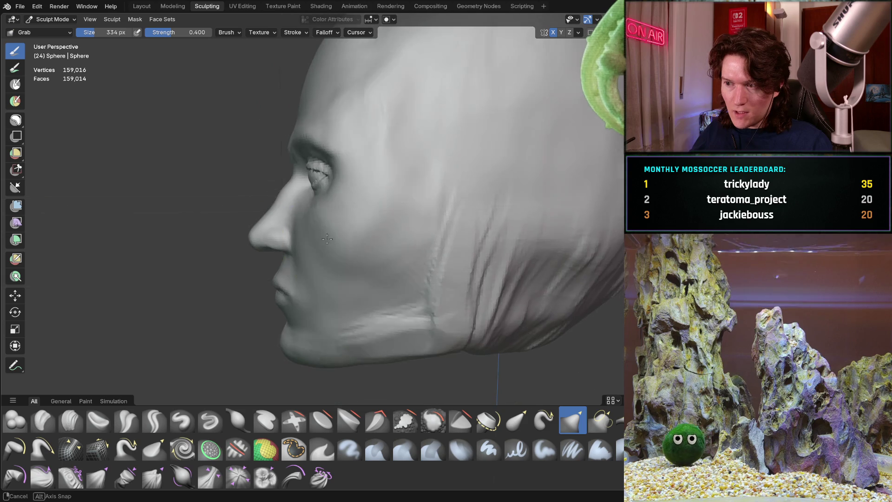
mouse_move(339, 229)
middle_mouse_down()
mouse_move(295, 252)
mouse_move(316, 222)
middle_mouse_up()
scroll(316, 222, "up", 2)
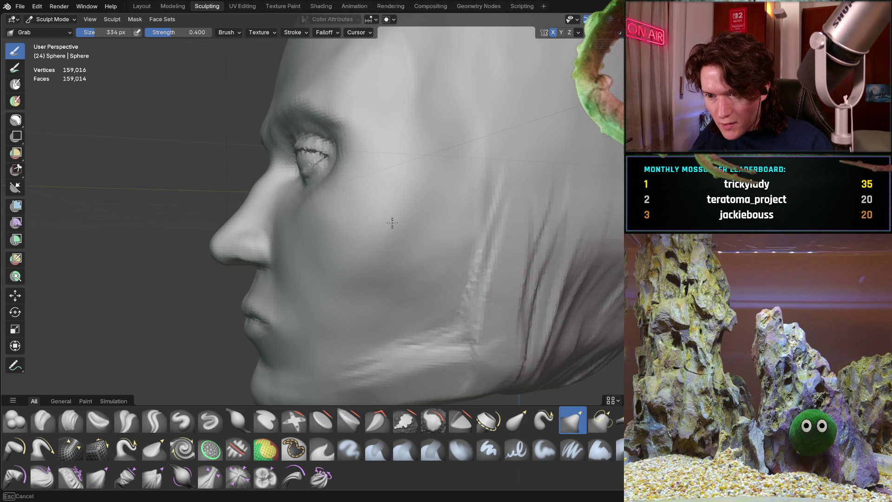
mouse_move(405, 222)
middle_mouse_down()
mouse_move(386, 262)
mouse_move(412, 184)
middle_mouse_up()
mouse_move(466, 151)
middle_mouse_down()
mouse_move(448, 230)
mouse_move(492, 239)
middle_mouse_up()
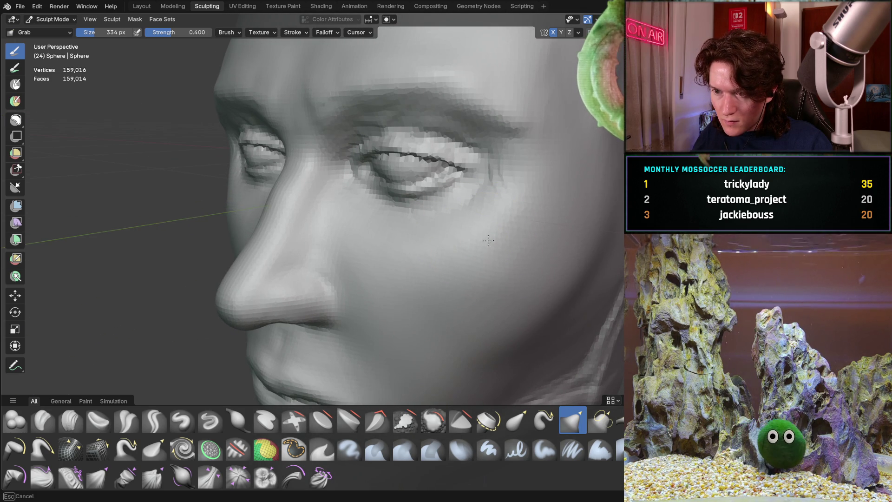
mouse_move(445, 254)
middle_mouse_down()
mouse_move(469, 237)
mouse_move(396, 243)
mouse_move(360, 259)
mouse_move(425, 251)
mouse_move(399, 259)
mouse_move(435, 258)
mouse_move(307, 259)
mouse_move(350, 243)
mouse_move(325, 241)
mouse_move(297, 251)
mouse_move(313, 260)
mouse_move(301, 232)
middle_mouse_up()
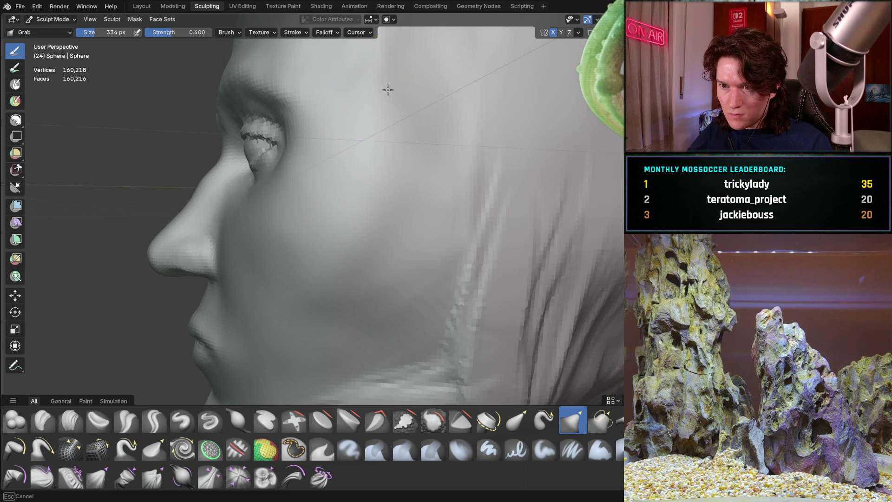
Drag the cheek below the eye down and forward with the 334 px Grab brush.
middle_click_drag(352, 173, 368, 219)
mouse_move(340, 259)
left_mouse_down()
mouse_move(309, 286)
mouse_move(349, 230)
left_mouse_up()
left_click_drag(452, 261, 353, 292)
scroll(311, 241, "down", 5)
mouse_move(312, 242)
middle_mouse_down()
mouse_move(378, 229)
mouse_move(358, 259)
mouse_move(389, 279)
mouse_move(326, 247)
mouse_move(302, 279)
middle_mouse_up()
scroll(389, 278, "up", 3)
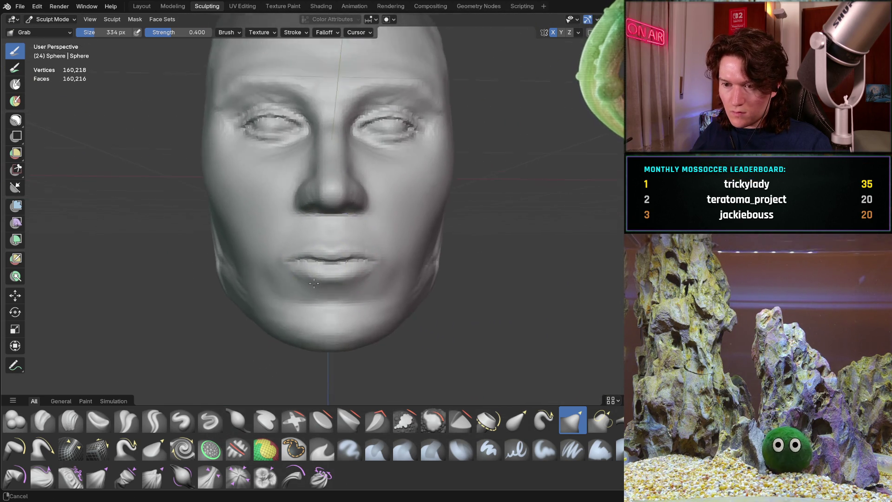
scroll(302, 279, "down", 3)
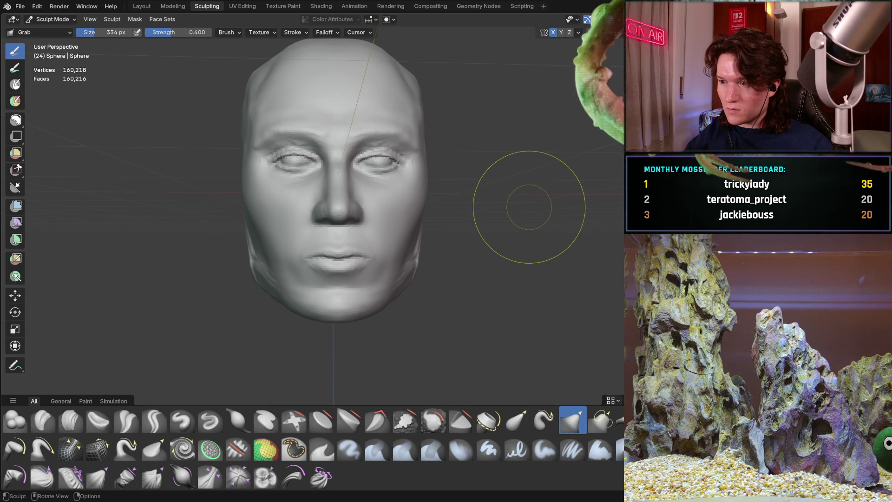
Orbit and zoom to check the fuller cheek from front and three-quarter views.
mouse_move(328, 200)
middle_mouse_down()
mouse_move(346, 200)
mouse_move(341, 207)
mouse_move(297, 186)
middle_mouse_up()
scroll(355, 184, "up", 2)
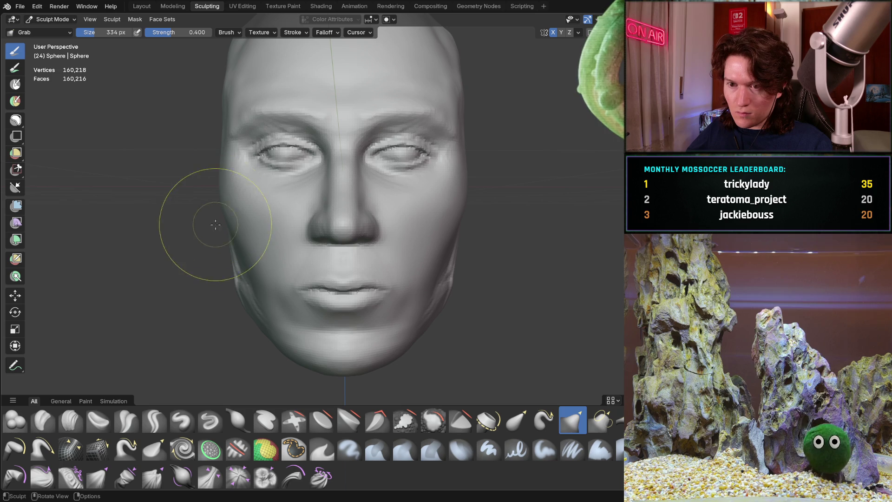
middle_click_drag(223, 219, 216, 216)
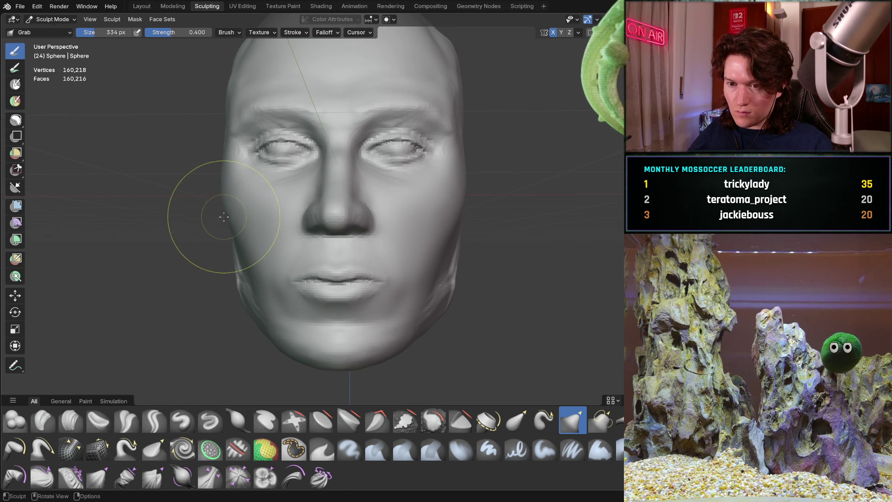
middle_click_drag(228, 235, 236, 251)
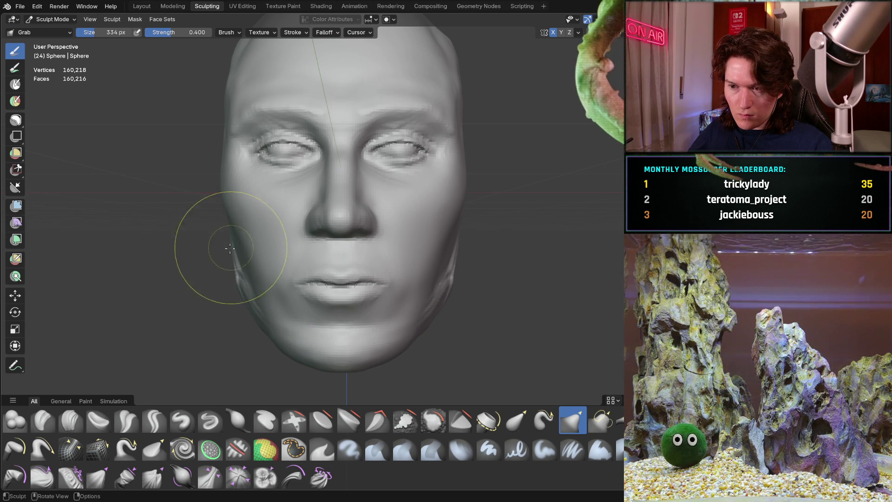
mouse_move(209, 235)
middle_mouse_down()
mouse_move(299, 209)
mouse_move(196, 191)
mouse_move(324, 180)
middle_mouse_up()
mouse_move(253, 191)
middle_mouse_down()
mouse_move(274, 193)
mouse_move(278, 217)
middle_mouse_up()
scroll(239, 215, "down", 4)
scroll(278, 216, "up", 6)
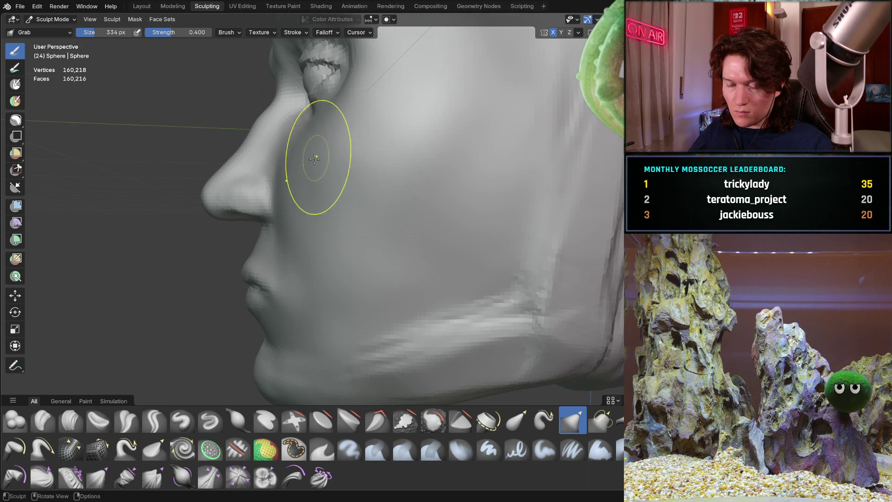
Orbit and zoom from the face close-up round to a left profile of the head.
middle_click_drag(318, 157, 324, 180)
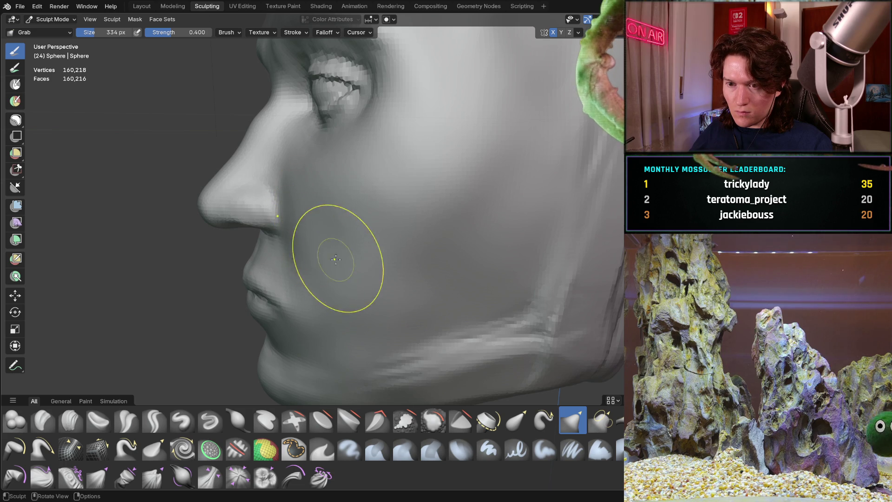
scroll(335, 261, "down", 4)
mouse_move(335, 261)
middle_mouse_down()
mouse_move(428, 175)
mouse_move(365, 203)
mouse_move(362, 184)
mouse_move(385, 189)
middle_mouse_up()
scroll(397, 184, "down", 2)
scroll(397, 184, "up", 2)
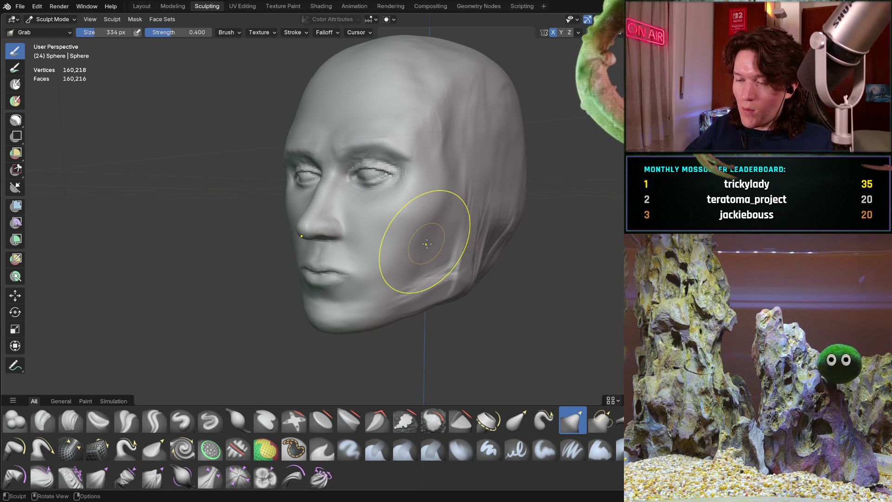
mouse_move(429, 207)
middle_mouse_down()
mouse_move(358, 186)
mouse_move(373, 179)
mouse_move(371, 168)
middle_mouse_up()
scroll(358, 184, "up", 3)
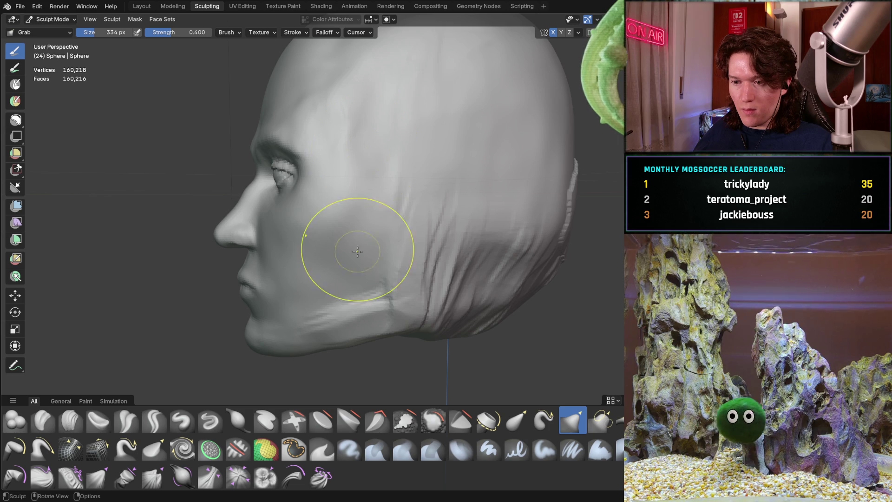
Pull the lower jaw upward to taper the jawline, then zoom out to review.
mouse_move(343, 256)
middle_mouse_down()
mouse_move(370, 247)
mouse_move(377, 255)
middle_mouse_up()
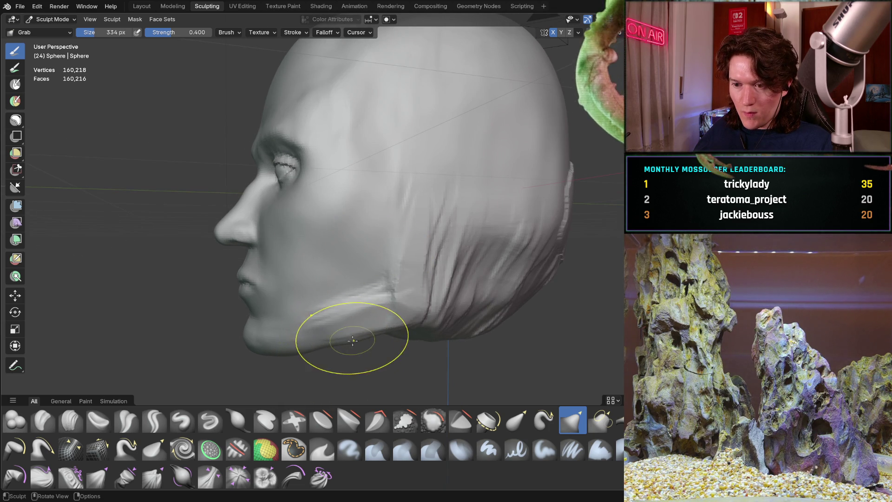
middle_click_drag(354, 324, 351, 271)
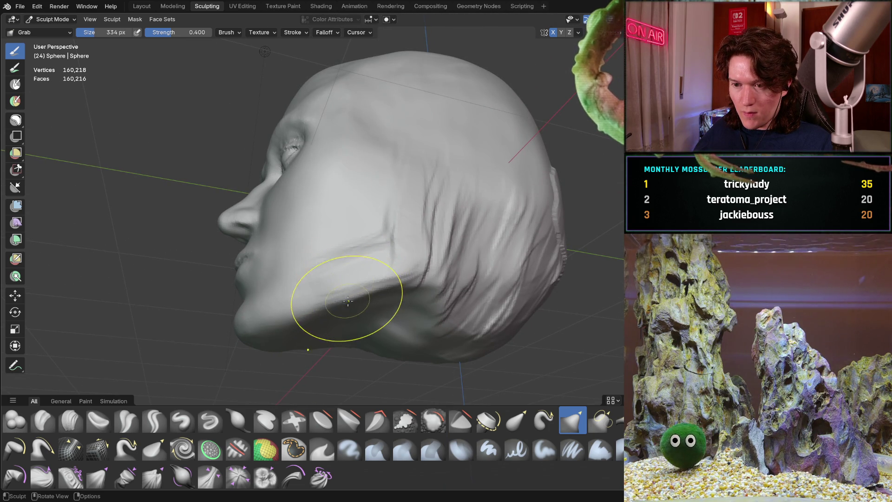
mouse_move(343, 304)
middle_mouse_down()
mouse_move(325, 334)
mouse_move(287, 309)
mouse_move(290, 342)
mouse_move(316, 341)
middle_mouse_up()
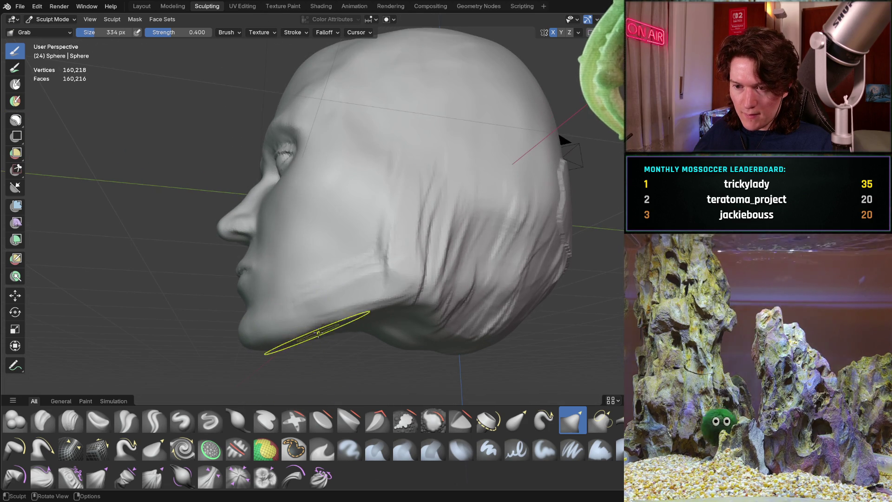
mouse_move(320, 328)
left_mouse_down()
mouse_move(384, 289)
mouse_move(385, 305)
left_mouse_up()
mouse_move(385, 305)
middle_mouse_down()
mouse_move(414, 266)
mouse_move(418, 329)
mouse_move(347, 317)
mouse_move(355, 283)
mouse_move(324, 297)
mouse_move(356, 262)
mouse_move(375, 272)
mouse_move(388, 229)
middle_mouse_up()
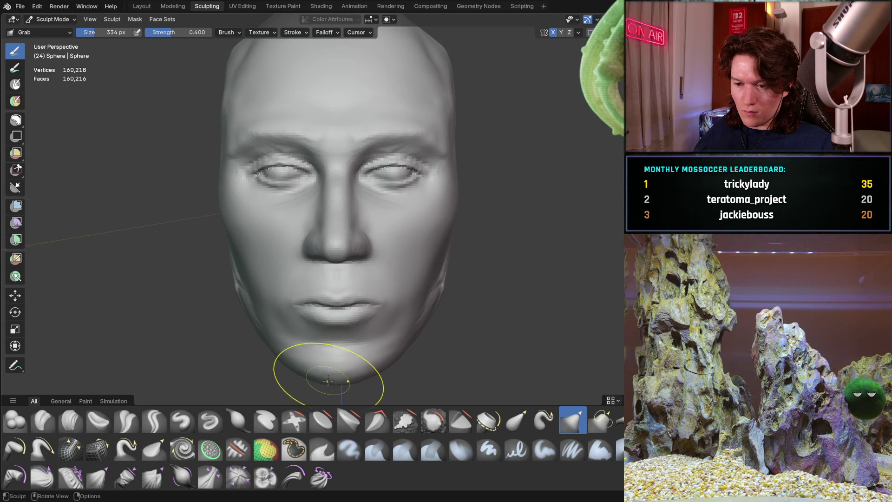
middle_click_drag(337, 380, 337, 380)
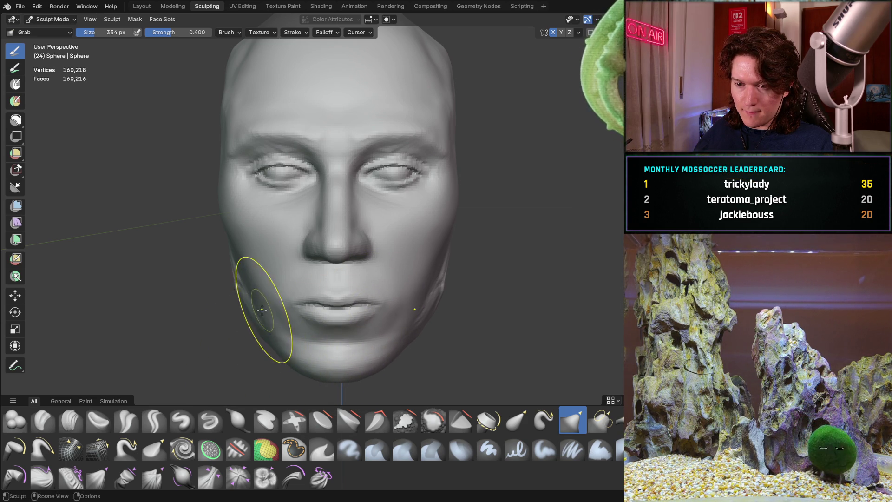
middle_click_drag(279, 319, 265, 279)
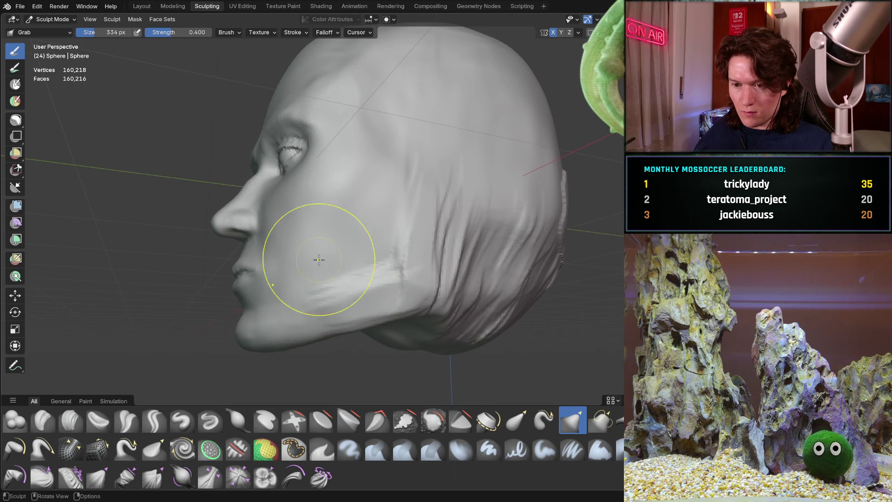
mouse_move(358, 234)
middle_mouse_down("ctrl")
mouse_move(399, 193)
mouse_move(368, 224)
middle_mouse_up("ctrl")
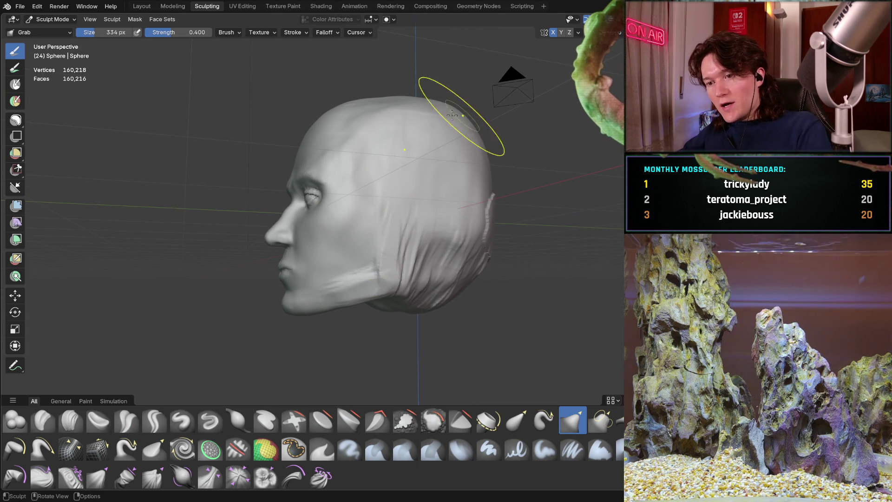